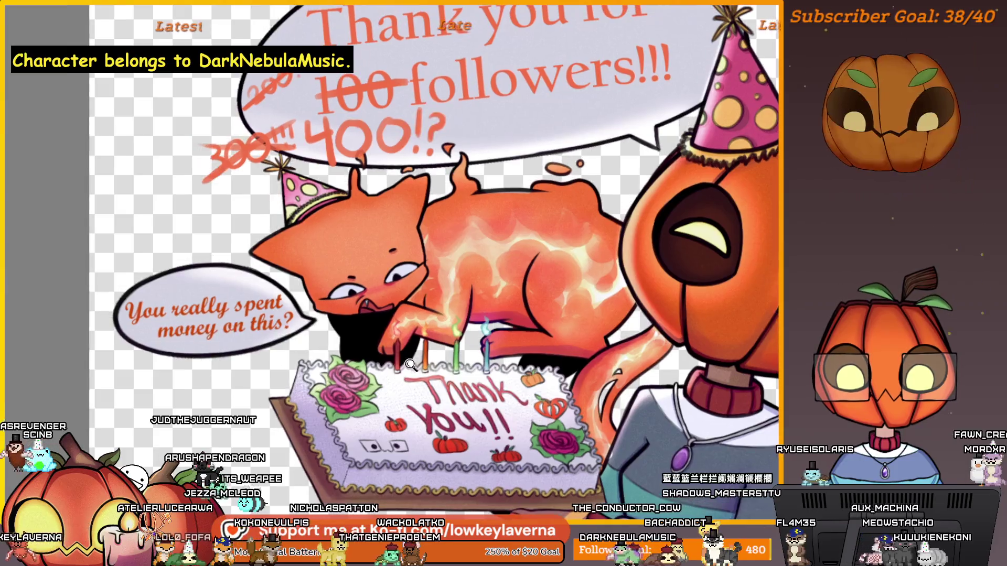
# Step: Close the finished 'Thank you for 400 followers' illustration to return to the recent files gallery
pyautogui.scroll(3, 464, 309)
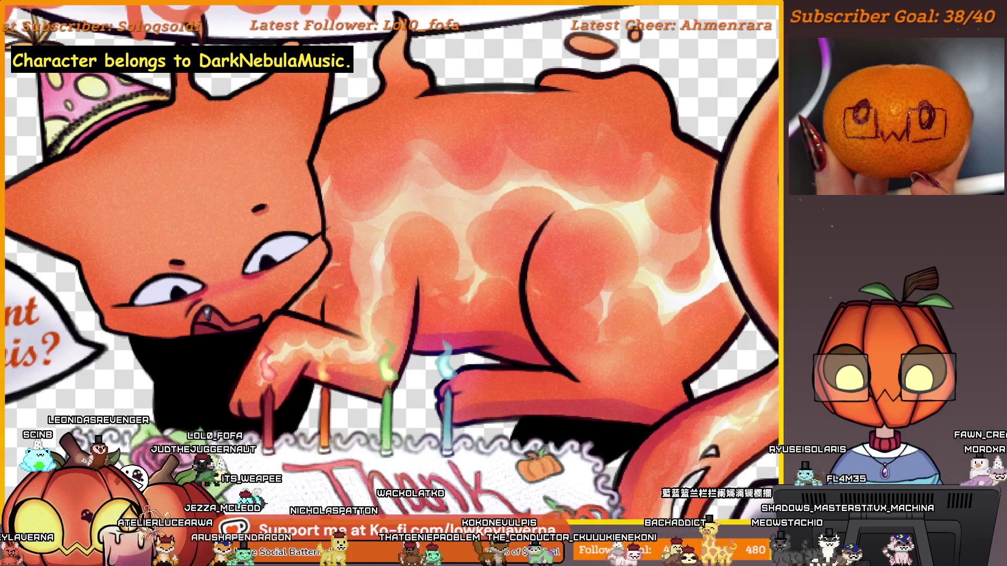
pyautogui.scroll(-5, 388, 263)
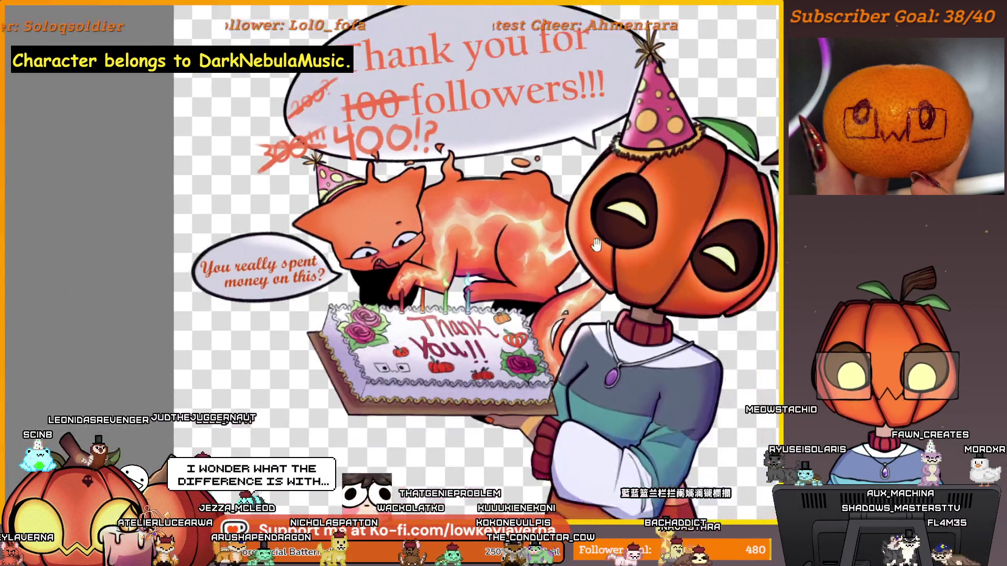
pyautogui.hotkey('ctrl', 'w')
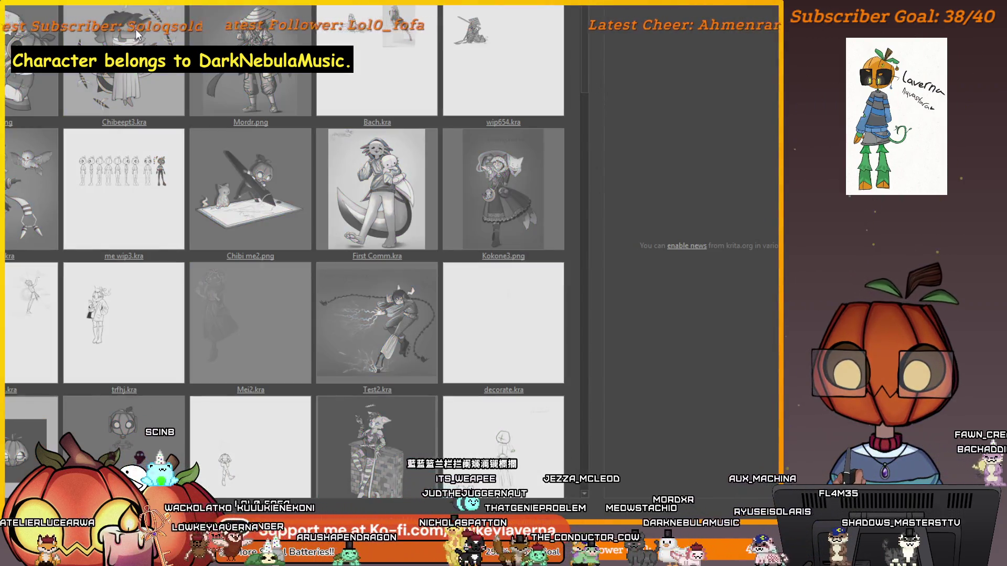
# Step: Open Chibeept3.kra from the recent files grid
pyautogui.click(135, 29)
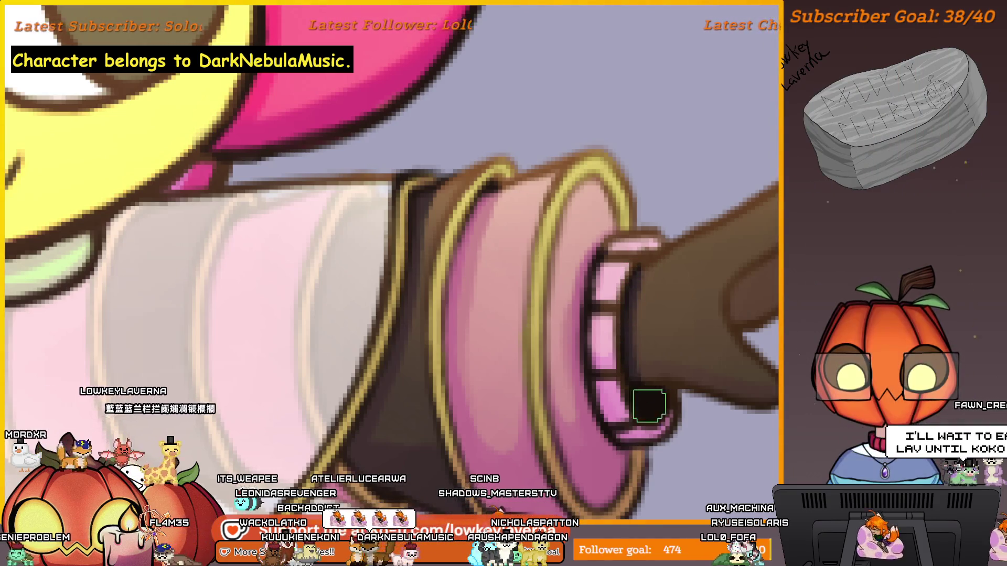
# Step: Scroll and pan the view along the queen's outstretched sleeve
pyautogui.scroll(-3, 647, 301)
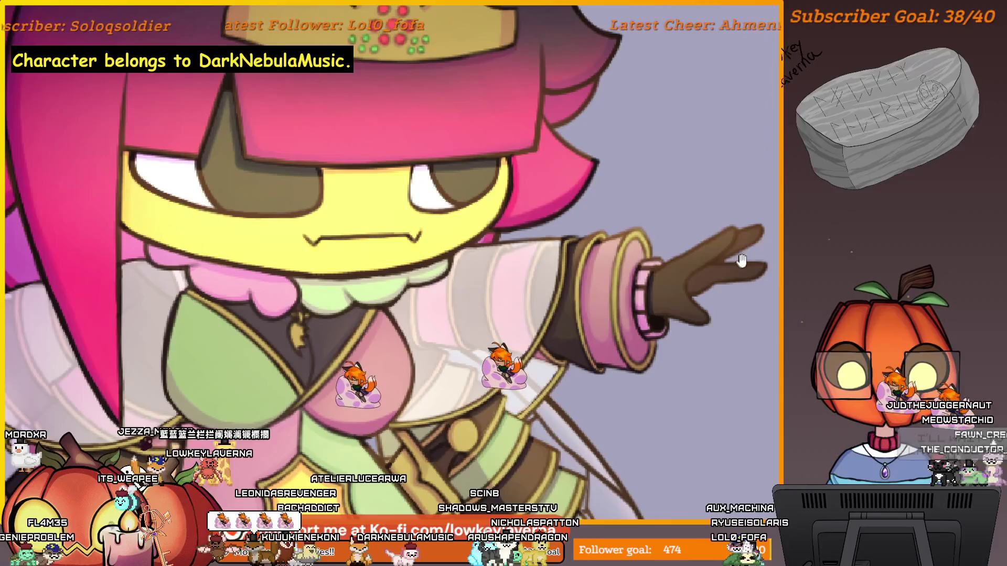
pyautogui.scroll(-2, 741, 260)
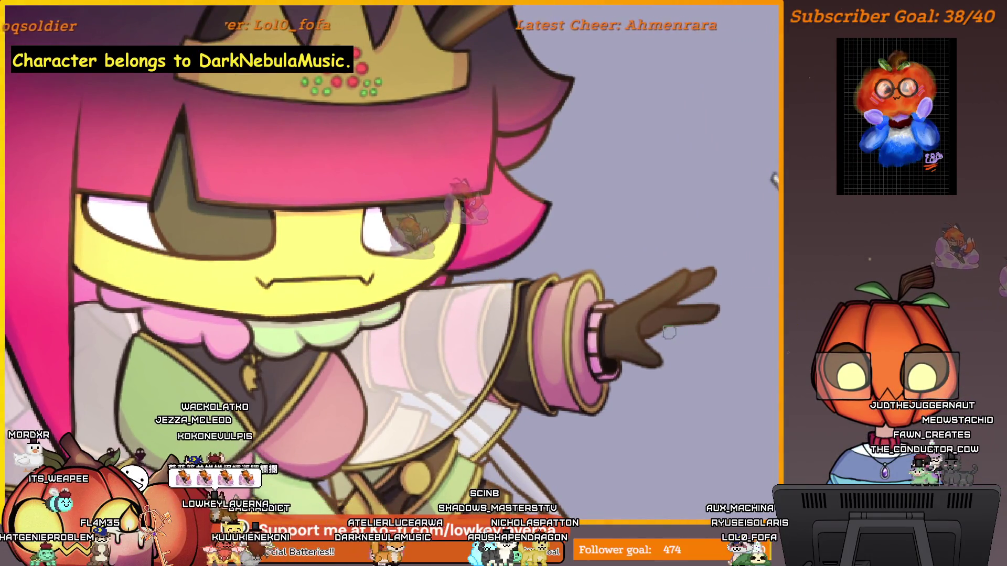
pyautogui.scroll(3, 624, 353)
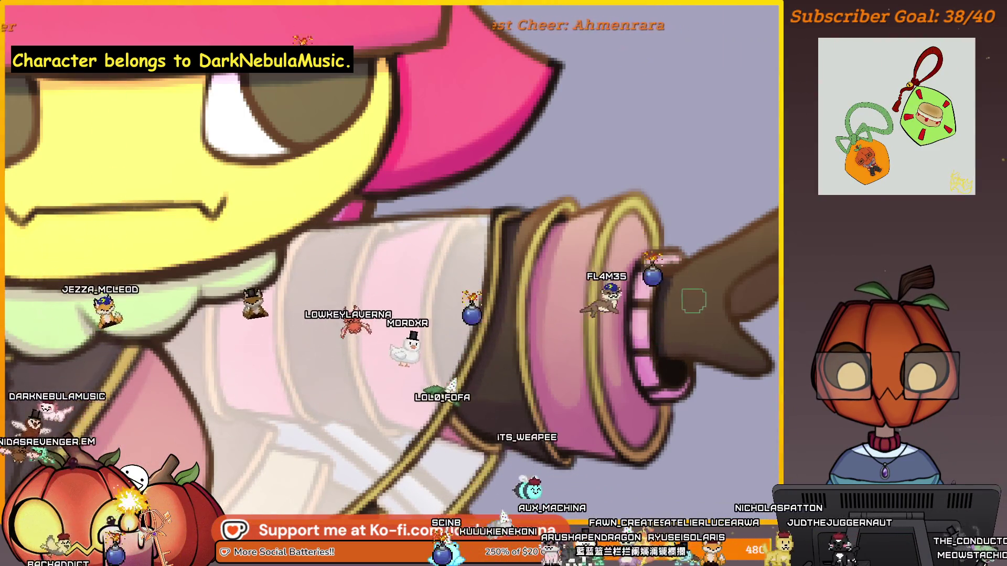
pyautogui.moveTo(686, 294); pyautogui.dragTo(673, 313)
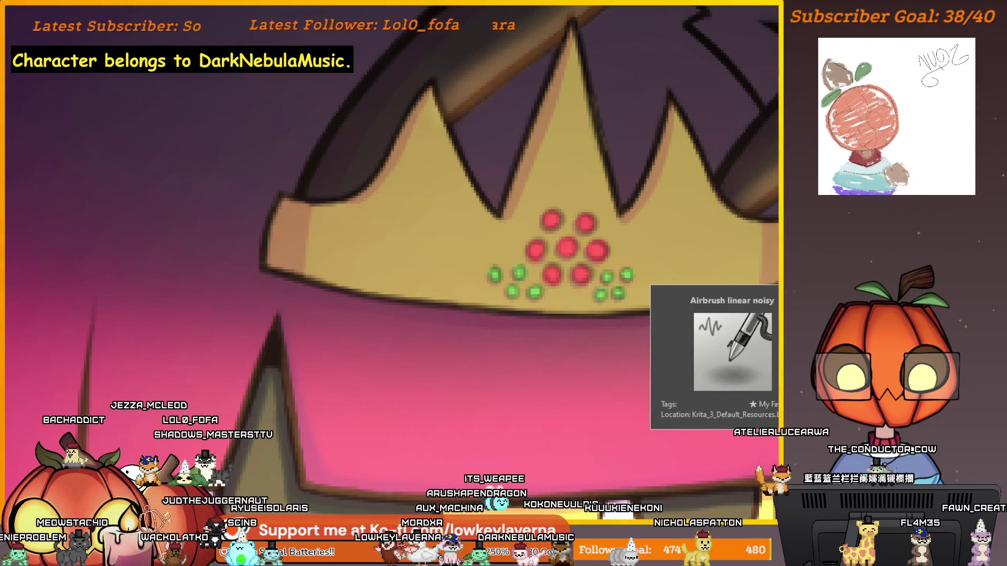
pyautogui.moveTo(755, 317)
pyautogui.mouseDown()
pyautogui.moveTo(678, 333)
pyautogui.moveTo(718, 303)
pyautogui.mouseUp()
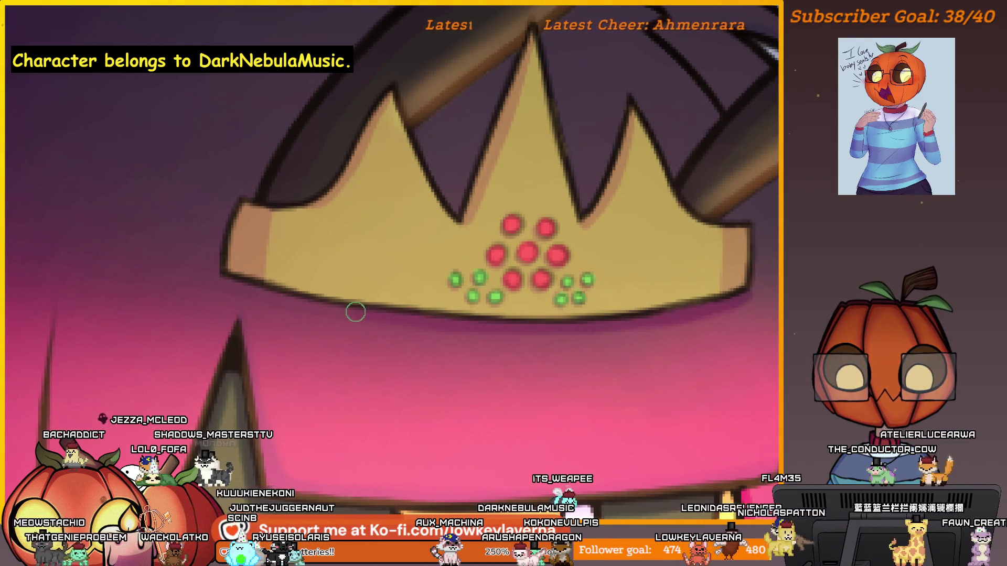
pyautogui.scroll(-2, 627, 317)
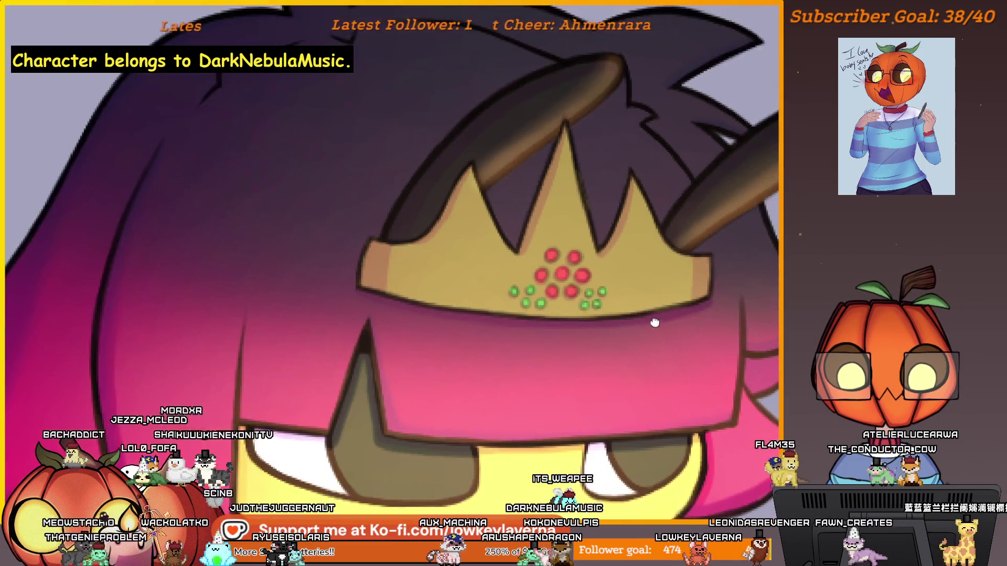
pyautogui.scroll(-1, 632, 325)
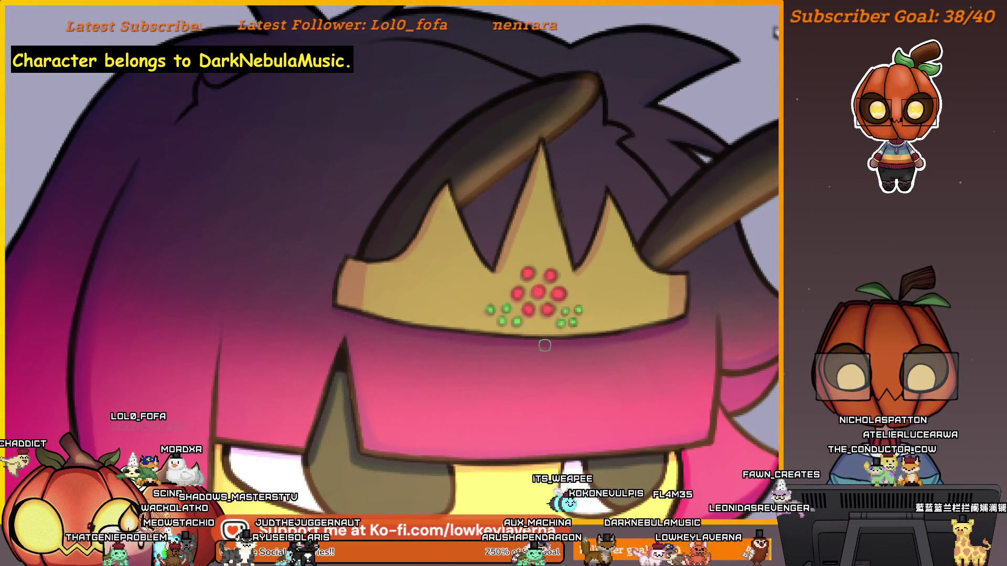
pyautogui.scroll(2, 603, 330)
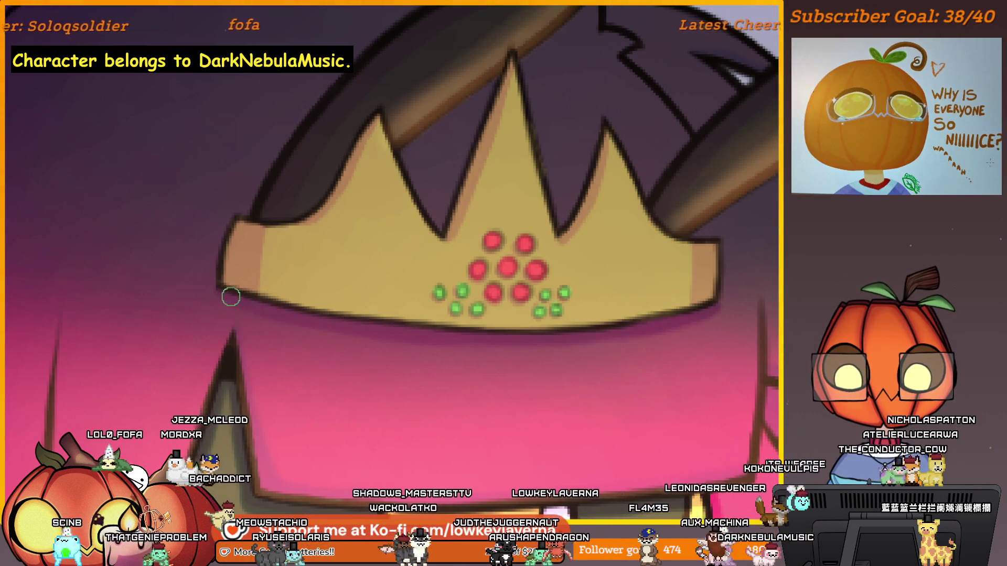
pyautogui.scroll(-3, 577, 310)
pyautogui.scroll(-1, 607, 326)
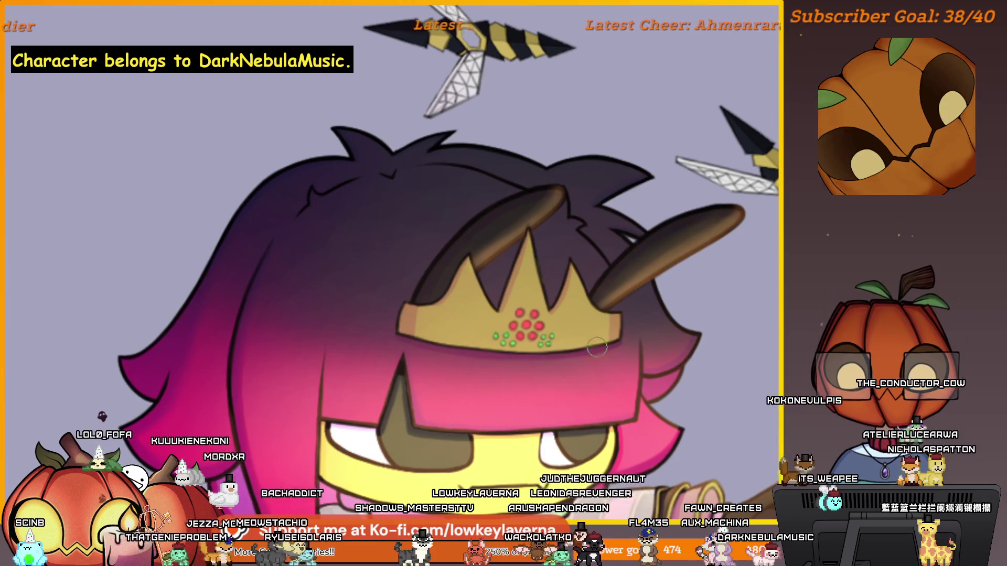
pyautogui.scroll(-2, 607, 326)
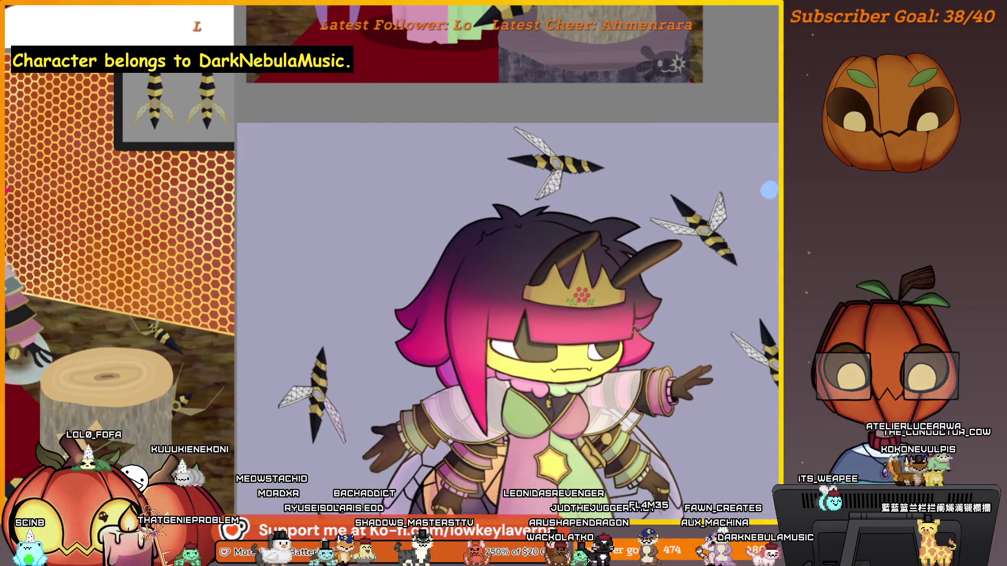
# Step: Pan so the queen sits lower right, then mirror the canvas view horizontally
pyautogui.scroll(5, 581, 255)
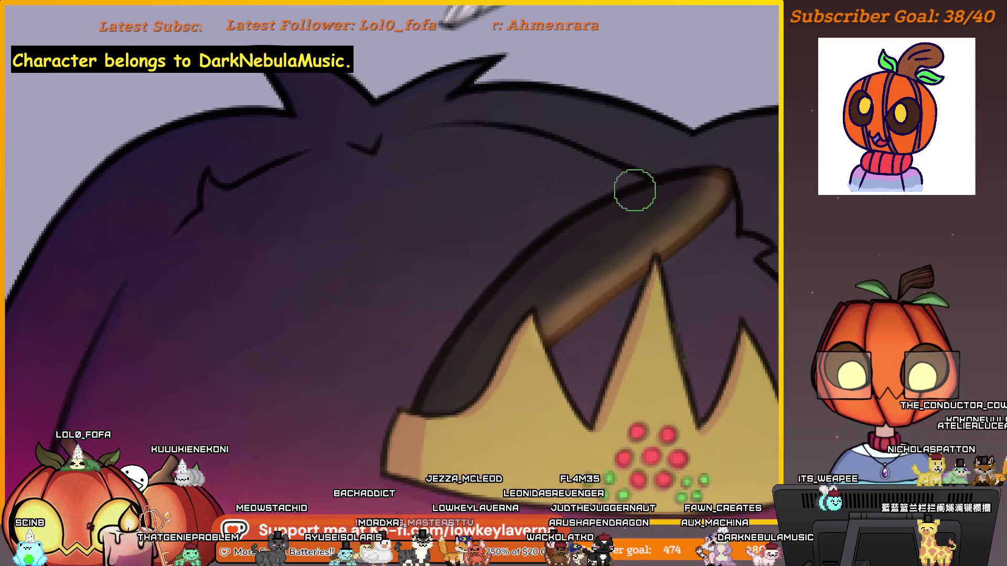
pyautogui.scroll(-5, 401, 411)
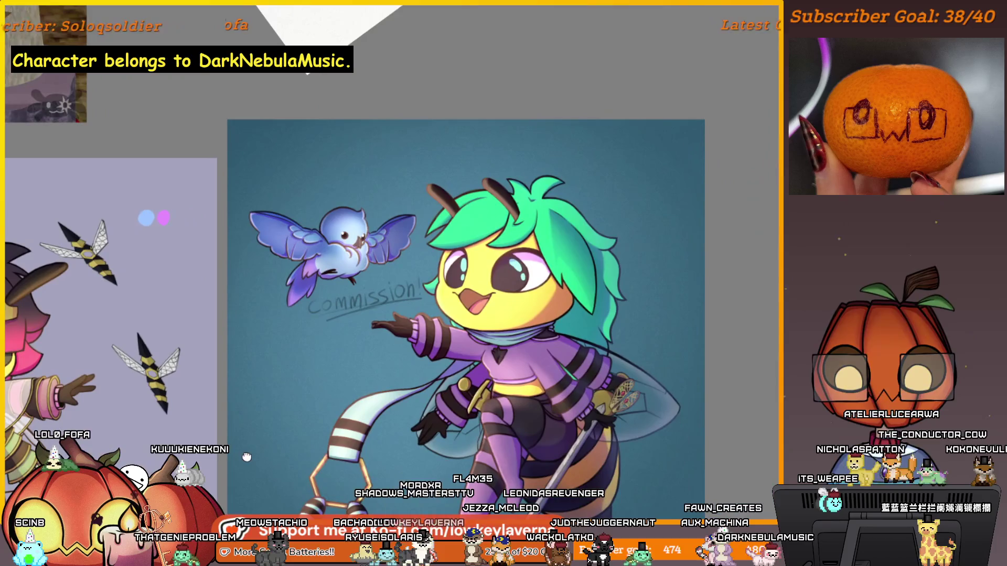
pyautogui.moveTo(273, 369); pyautogui.dragTo(722, 388)
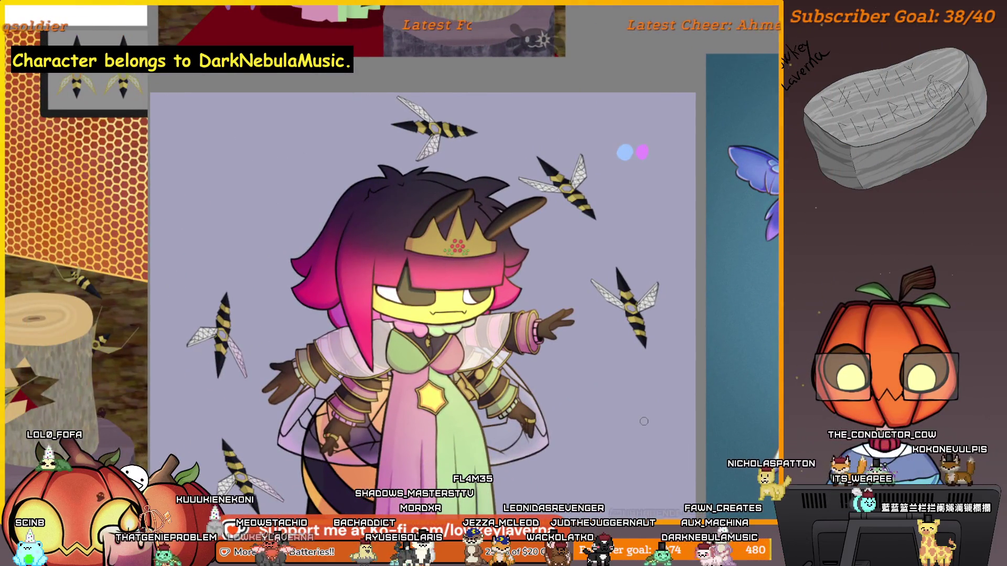
pyautogui.moveTo(649, 346); pyautogui.dragTo(686, 404)
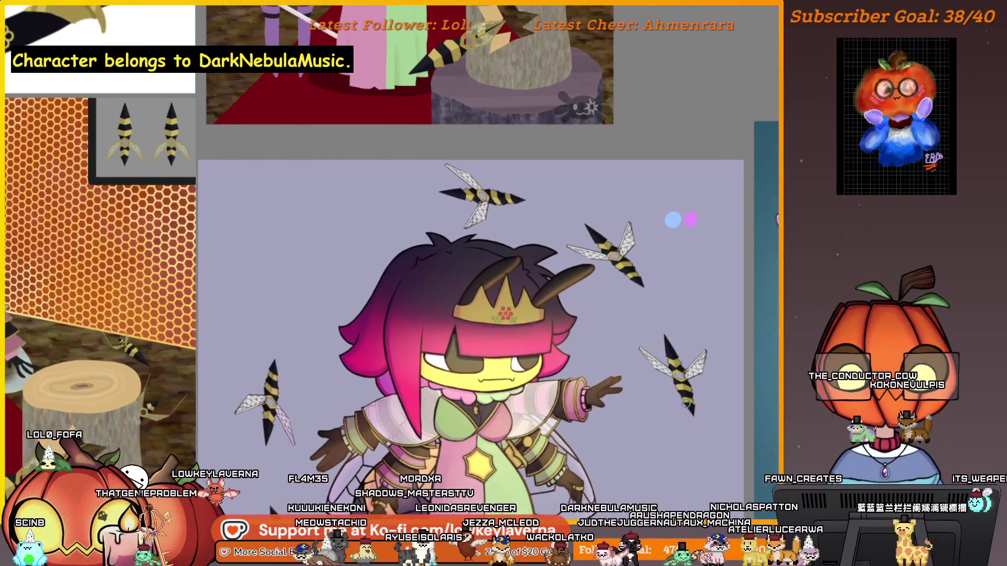
pyautogui.press('m')
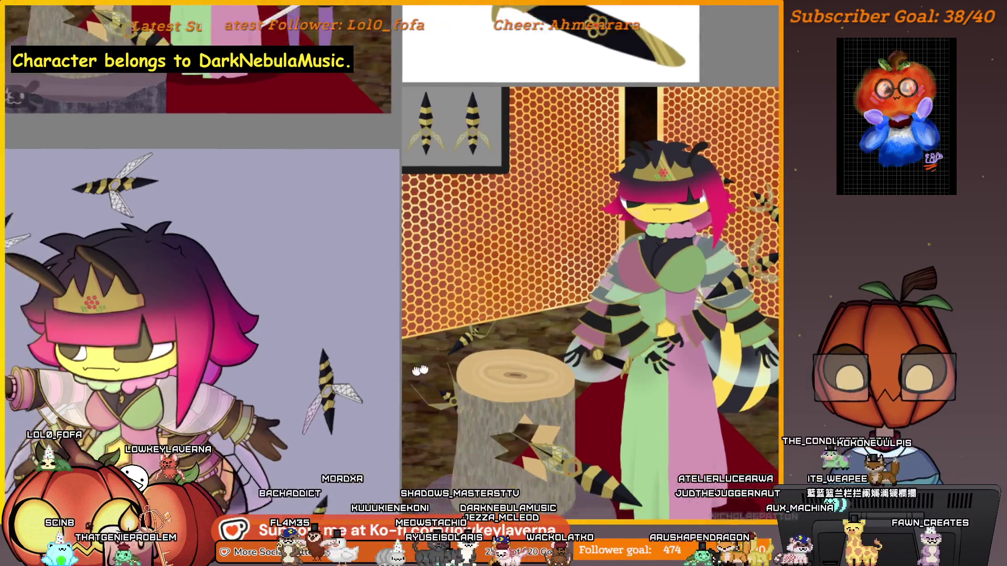
pyautogui.scroll(5, 595, 378)
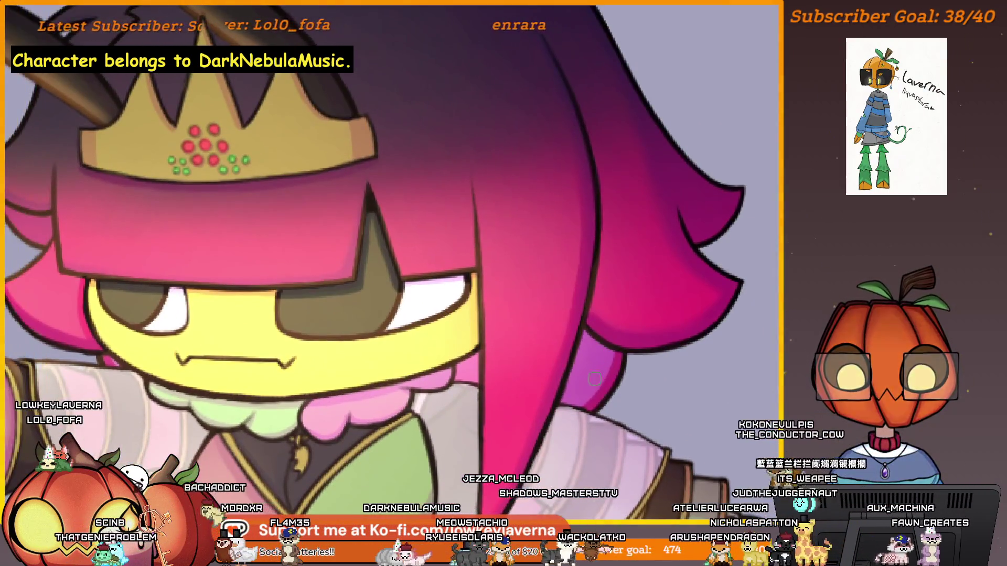
pyautogui.scroll(-5, 631, 347)
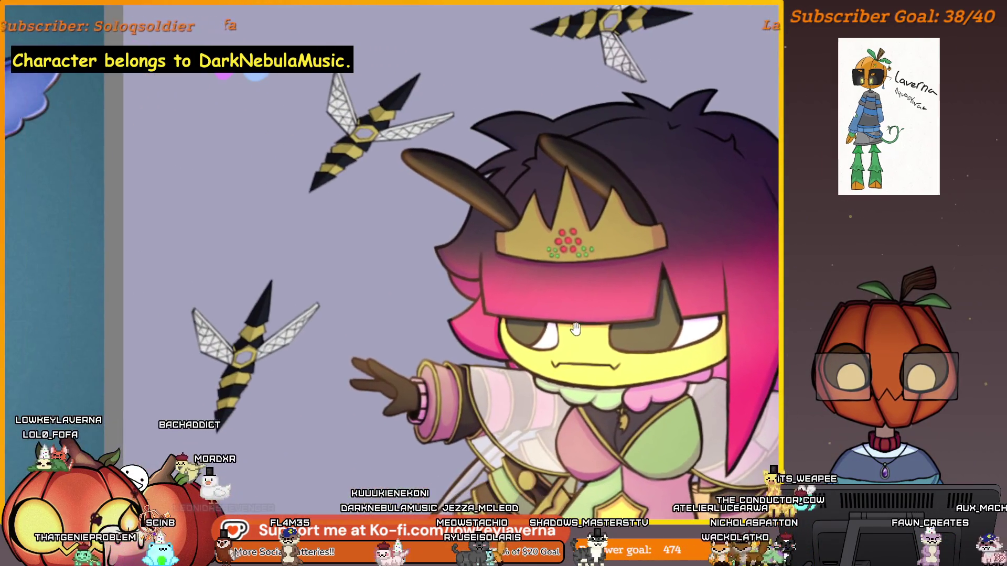
pyautogui.moveTo(549, 334); pyautogui.dragTo(399, 420)
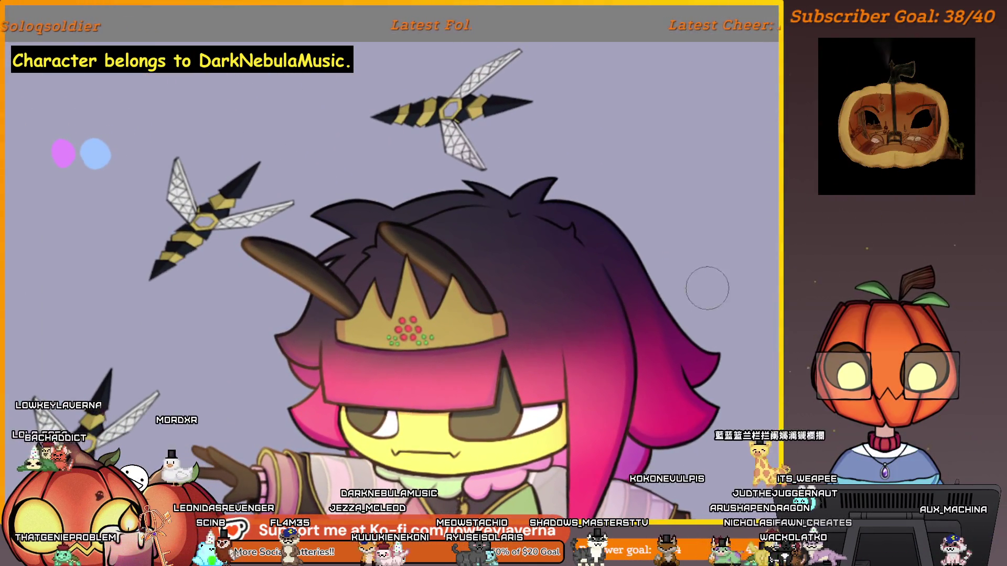
pyautogui.hscroll(-2, 698, 280)
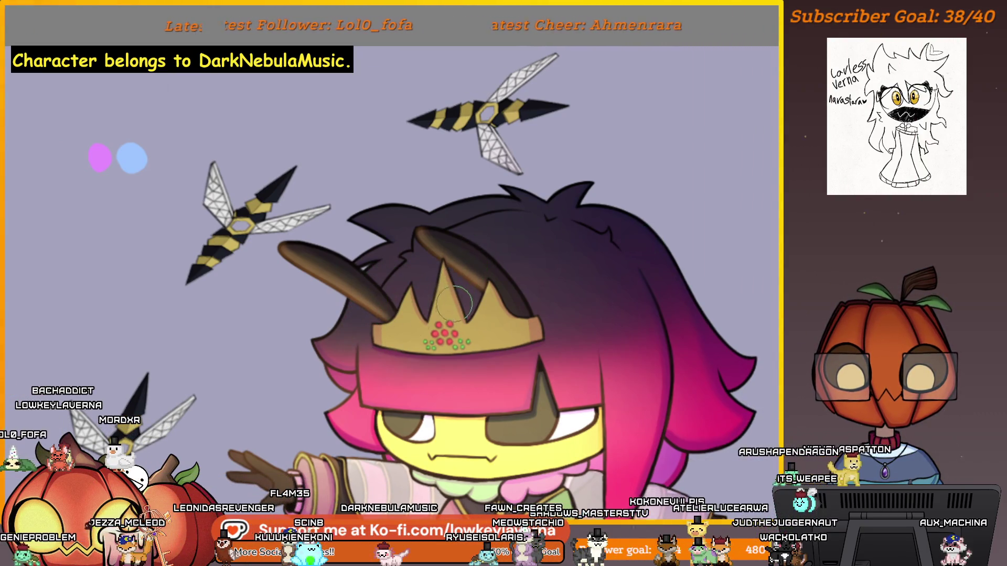
pyautogui.moveTo(393, 370); pyautogui.dragTo(400, 374)
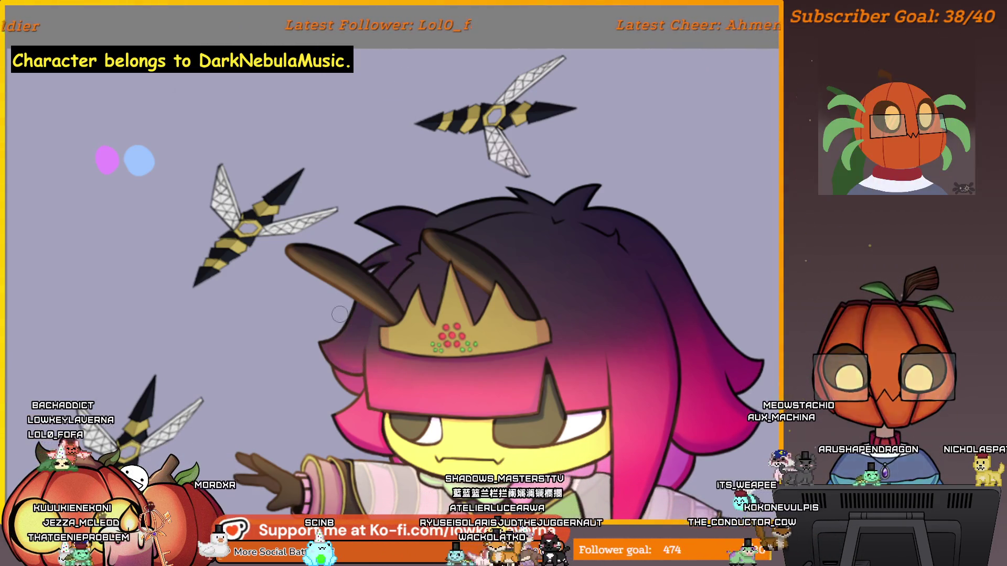
pyautogui.keyDown('alt'); pyautogui.click(495, 234); pyautogui.keyUp('alt')
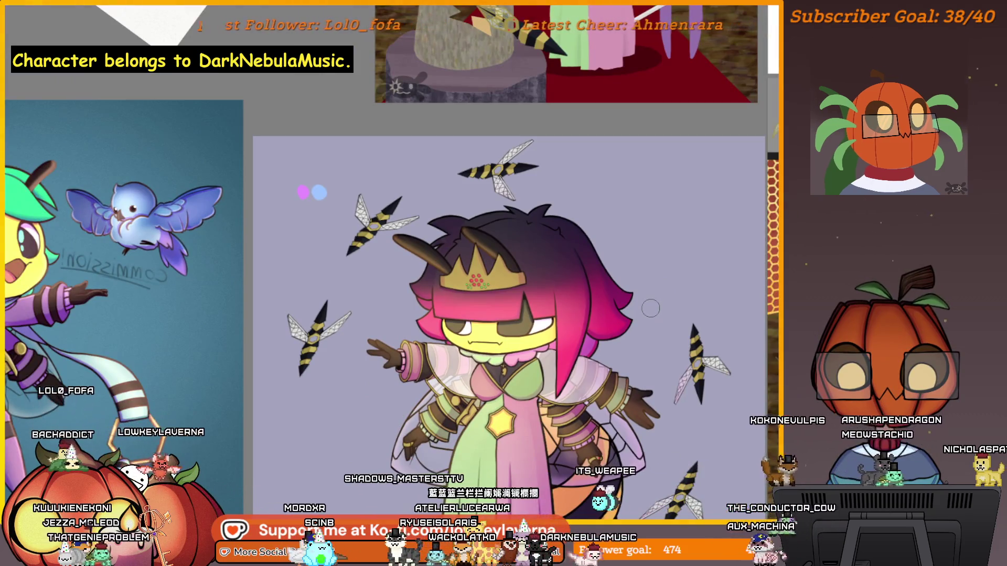
pyautogui.moveTo(436, 282); pyautogui.dragTo(527, 107)
pyautogui.moveTo(412, 342); pyautogui.dragTo(511, 374)
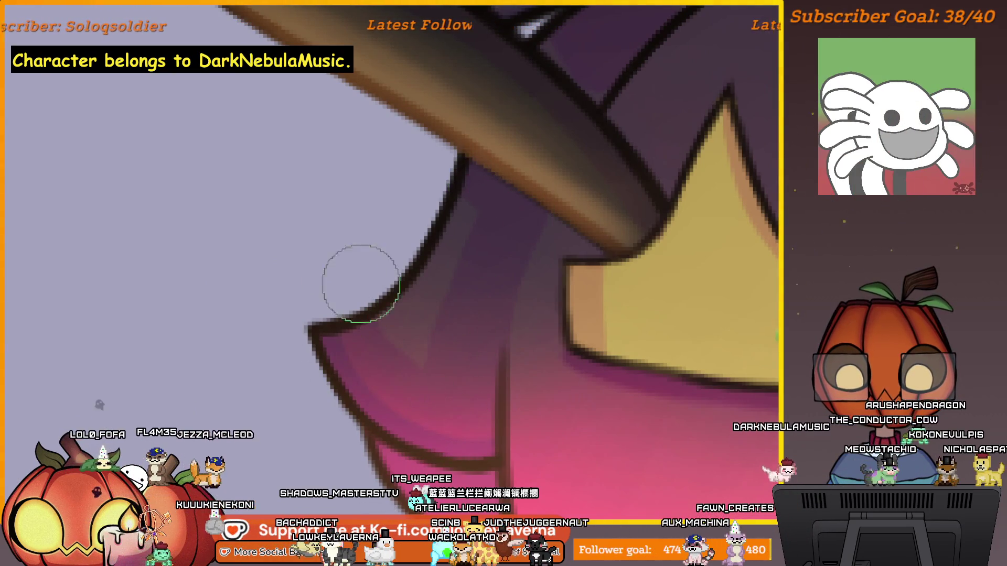
# Step: Enlarge the brush, mirror the canvas, and zoom in on the purple-to-pink hair and crown
pyautogui.scroll(-5, 535, 315)
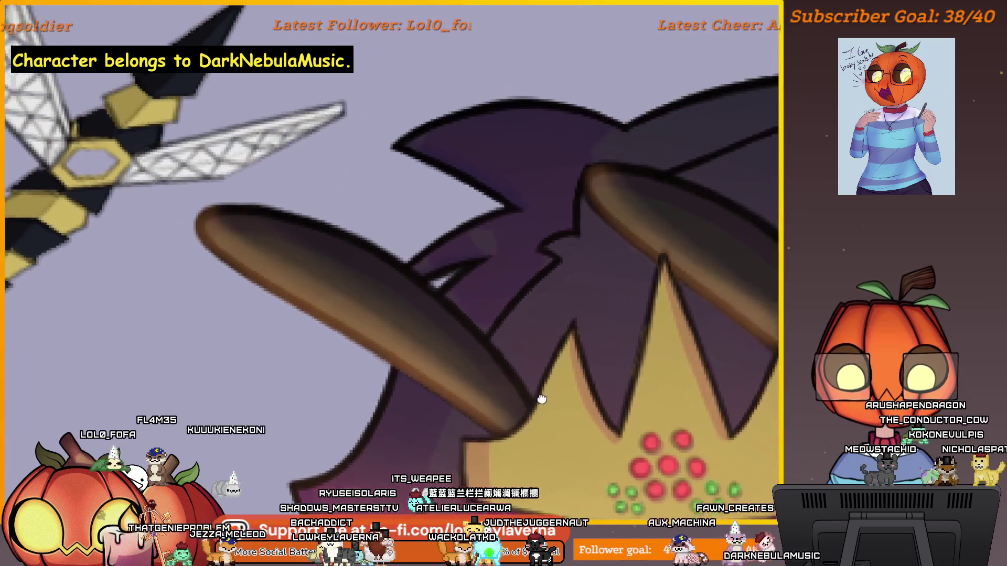
pyautogui.scroll(4, 542, 400)
pyautogui.scroll(3, 511, 373)
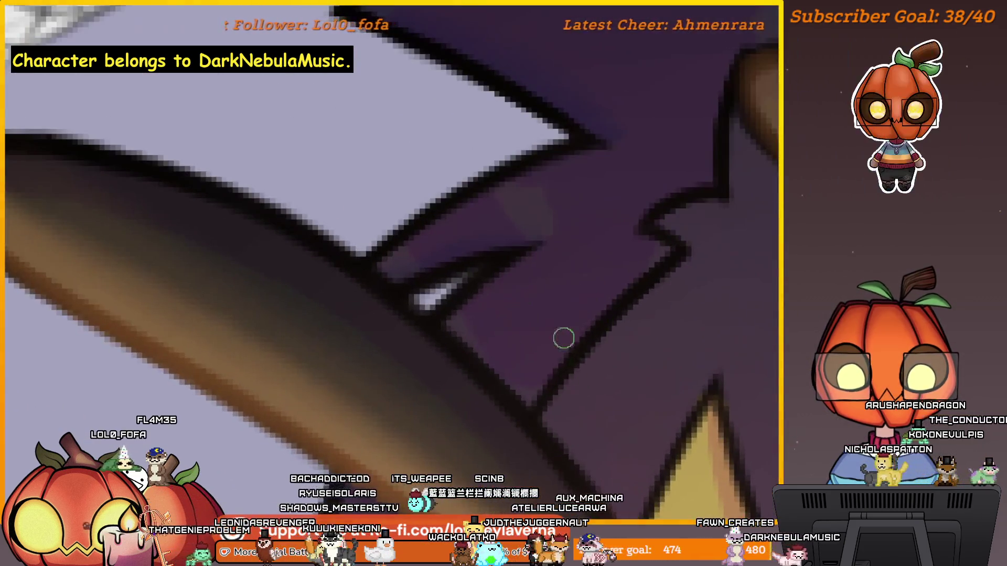
pyautogui.scroll(5, 525, 357)
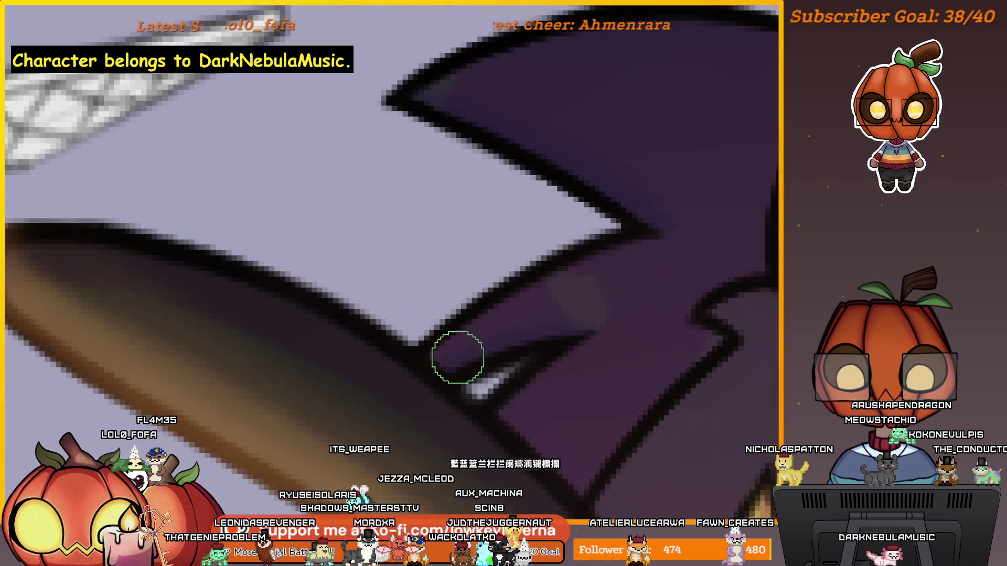
pyautogui.scroll(-3, 600, 269)
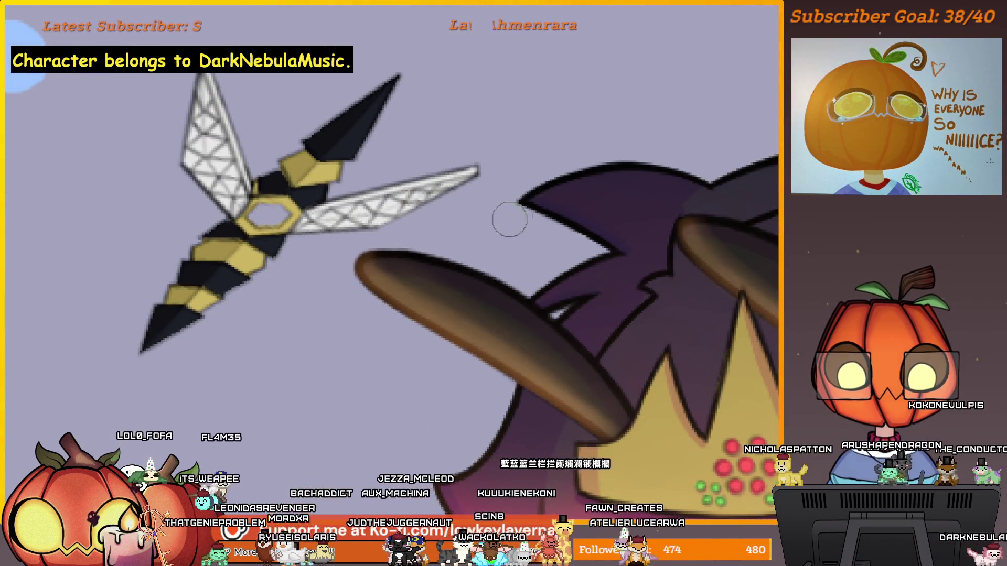
pyautogui.scroll(3, 595, 302)
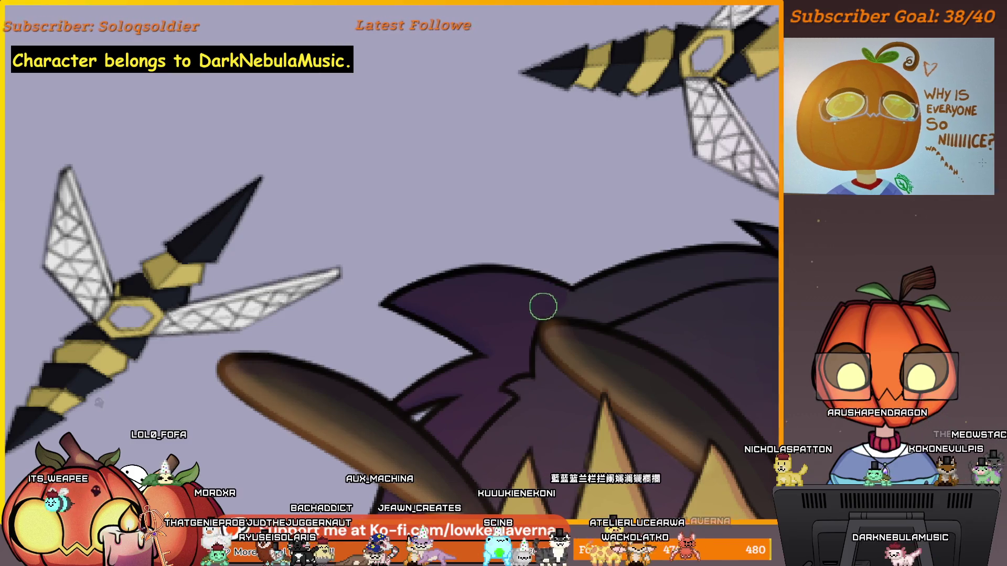
pyautogui.press(']')
pyautogui.press(']')
pyautogui.press(']')
pyautogui.press('m')
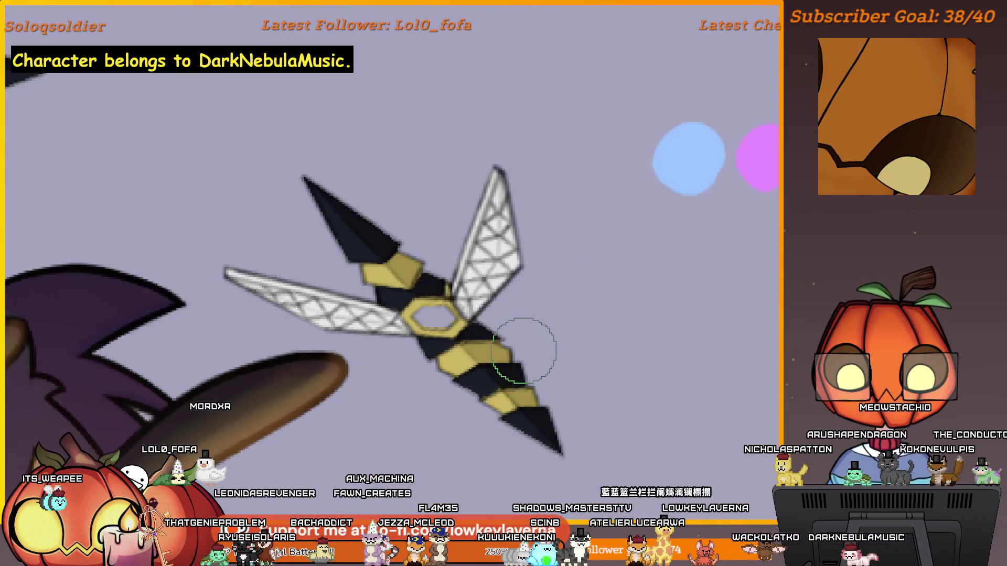
pyautogui.moveTo(263, 342); pyautogui.dragTo(600, 262)
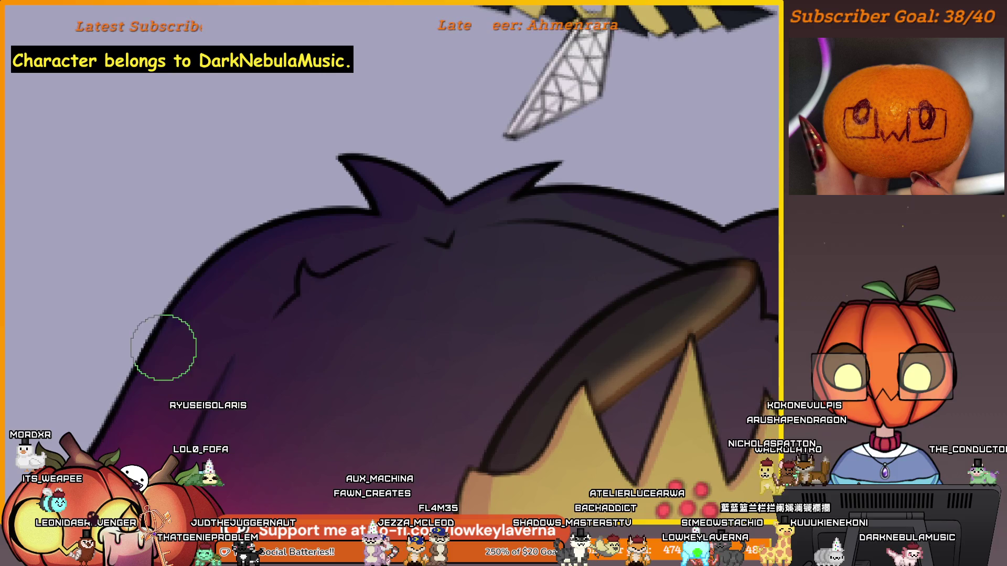
# Step: Pan and zoom across the hair, top of the head and wasp daggers to inspect the hair outline
pyautogui.moveTo(164, 347); pyautogui.dragTo(451, 242)
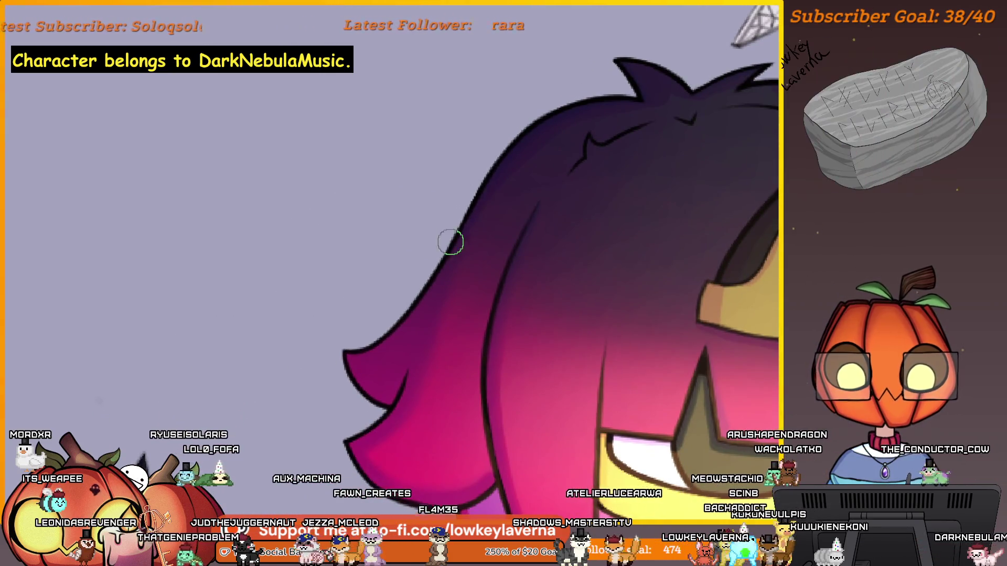
pyautogui.scroll(-1, 481, 292)
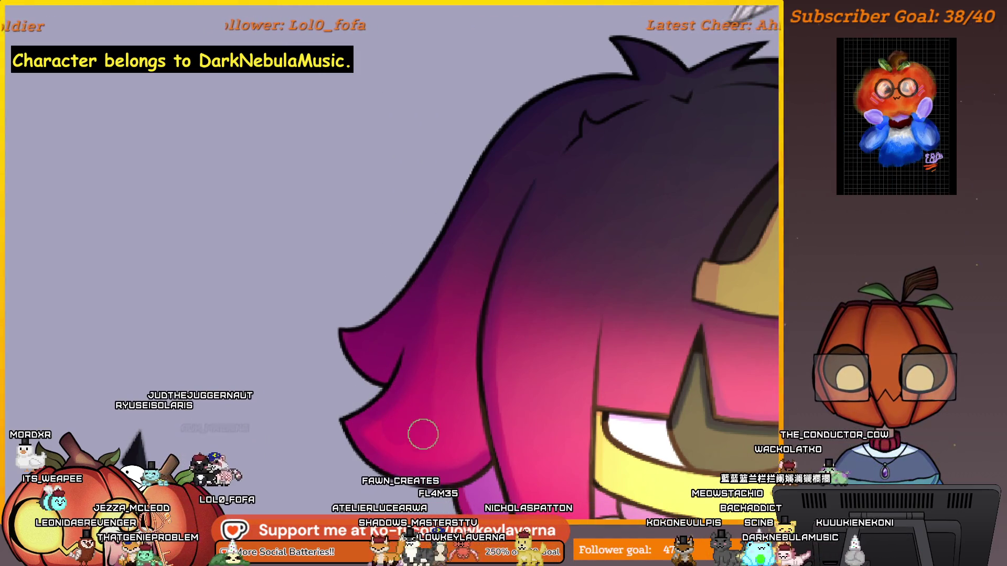
pyautogui.moveTo(471, 426); pyautogui.dragTo(573, 384)
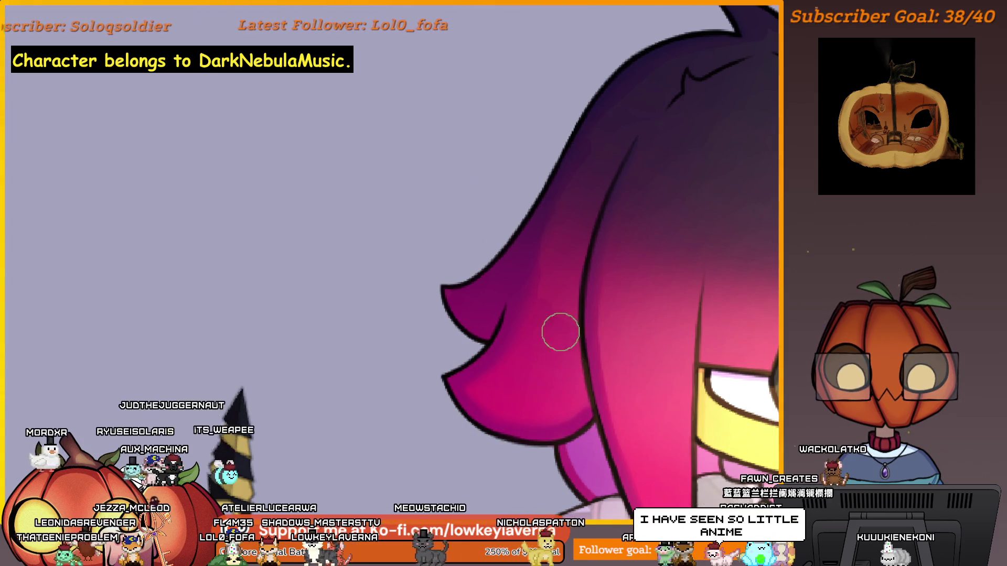
pyautogui.moveTo(580, 232); pyautogui.dragTo(494, 365)
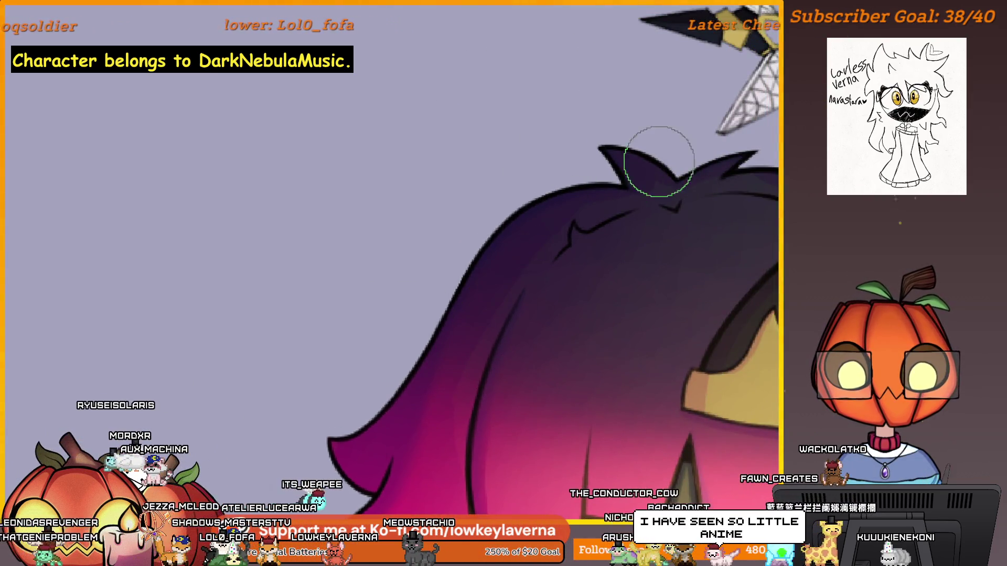
pyautogui.moveTo(480, 462); pyautogui.dragTo(533, 386)
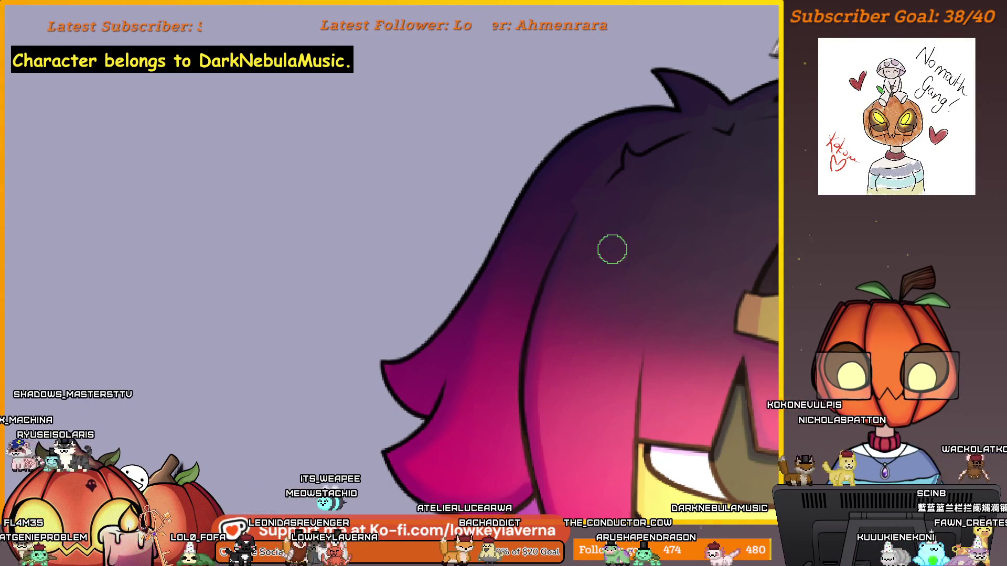
pyautogui.scroll(-3, 612, 250)
pyautogui.scroll(3, 518, 294)
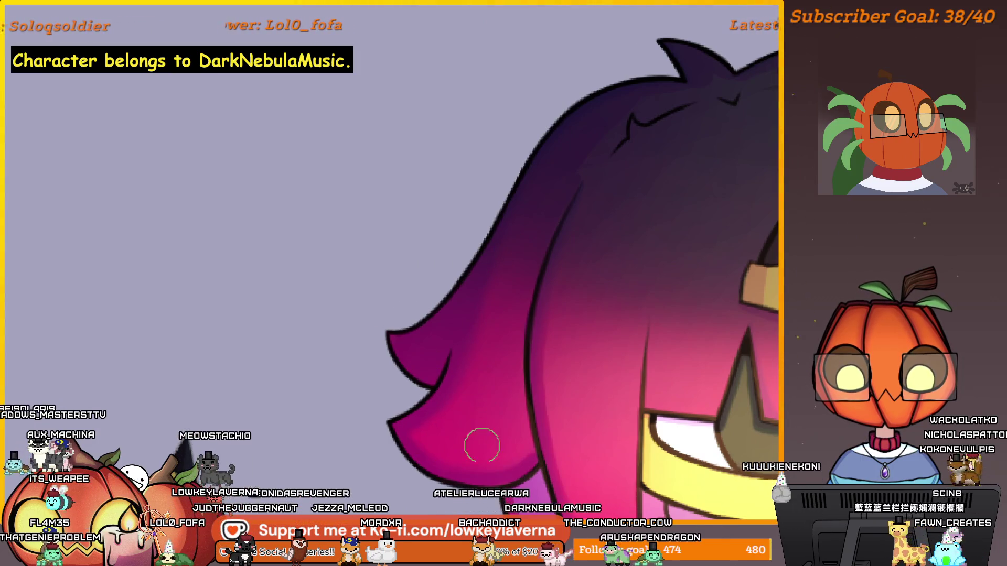
pyautogui.moveTo(586, 222); pyautogui.dragTo(491, 374)
pyautogui.scroll(2, 539, 226)
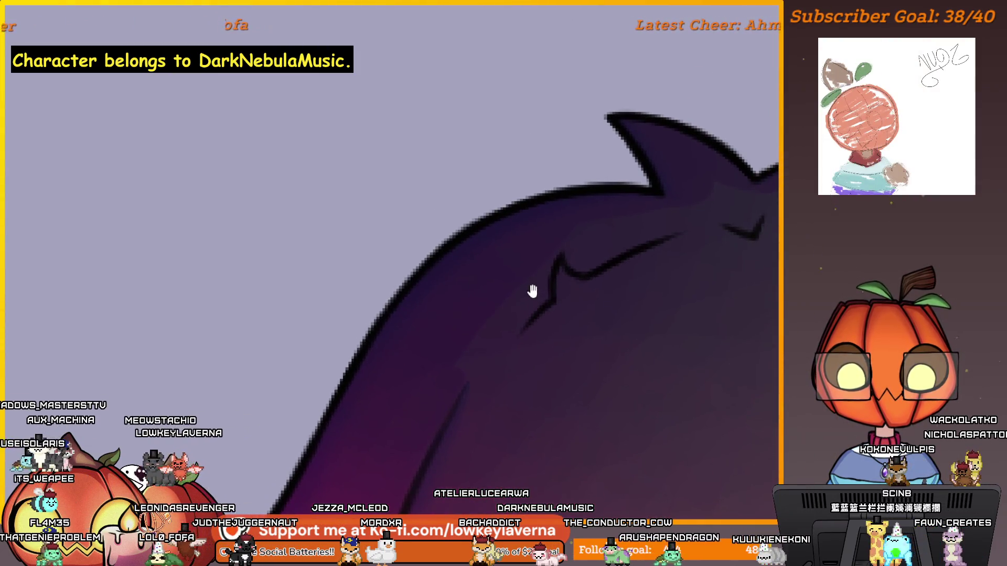
pyautogui.moveTo(490, 375)
pyautogui.mouseDown()
pyautogui.moveTo(529, 353)
pyautogui.moveTo(620, 231)
pyautogui.mouseUp()
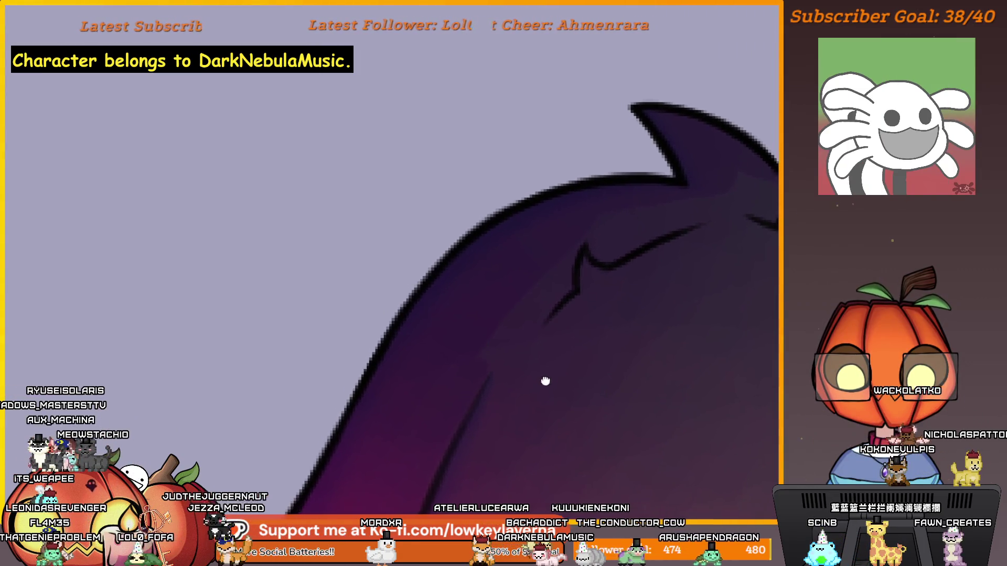
# Step: Resize the brush with [ and ] while zooming in on a hair spike edge
pyautogui.press('[')
pyautogui.press('[')
pyautogui.press('[')
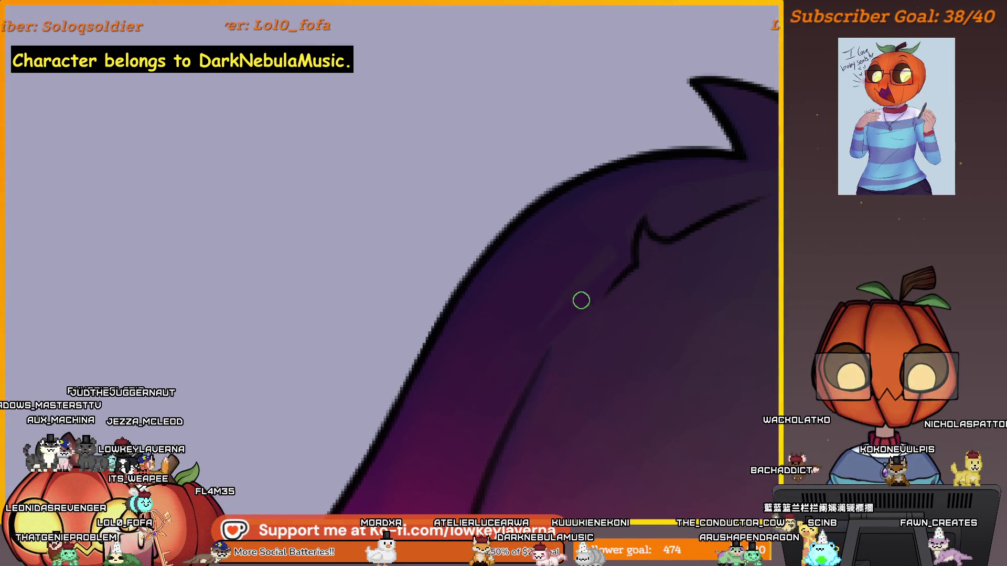
pyautogui.press(']')
pyautogui.press(']')
pyautogui.press(']')
pyautogui.moveTo(687, 232); pyautogui.dragTo(627, 331)
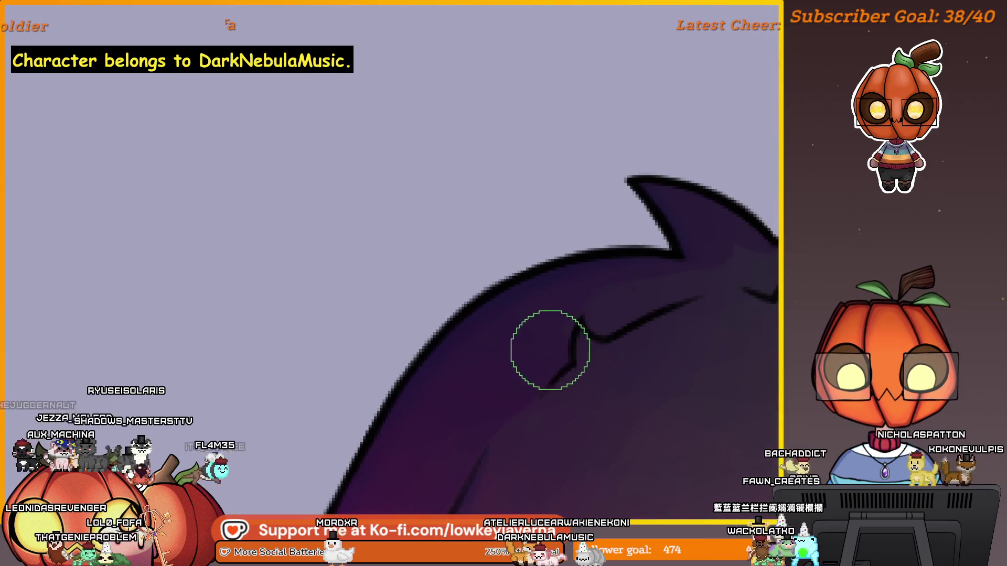
pyautogui.press('[')
pyautogui.press('[')
pyautogui.press('[')
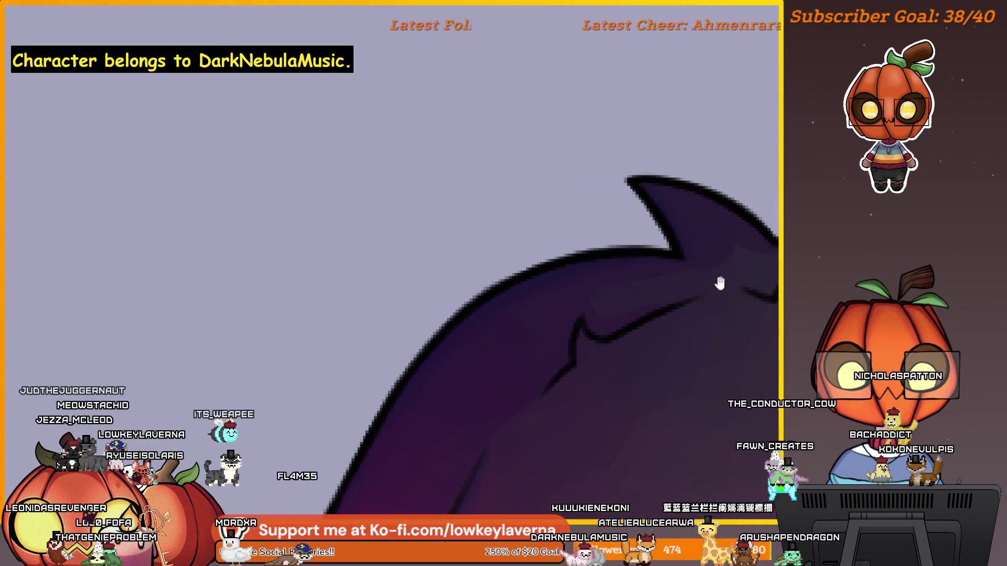
pyautogui.moveTo(719, 281); pyautogui.dragTo(641, 308)
pyautogui.click(674, 326)
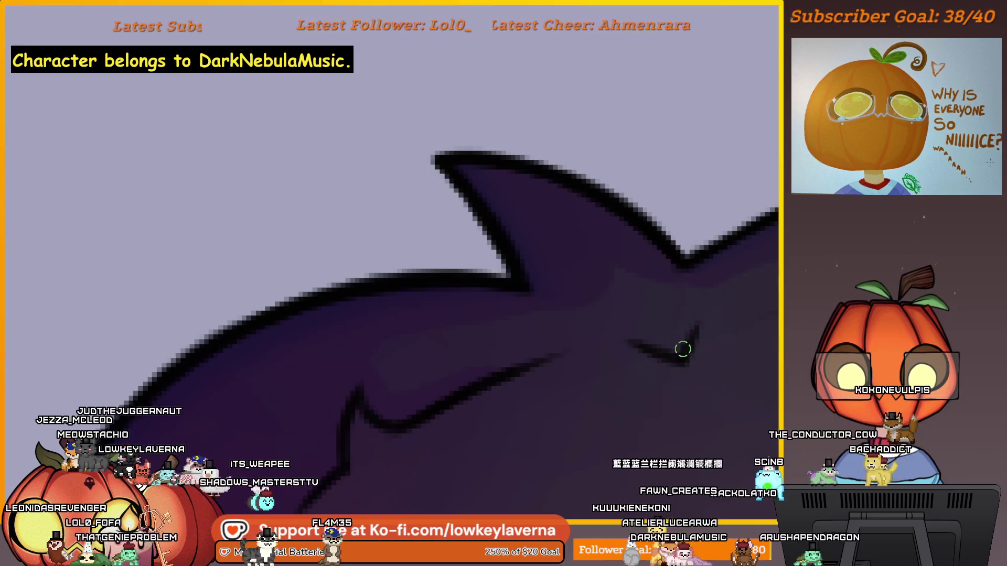
pyautogui.press(']')
pyautogui.press(']')
pyautogui.press(']')
pyautogui.moveTo(663, 332); pyautogui.dragTo(715, 337)
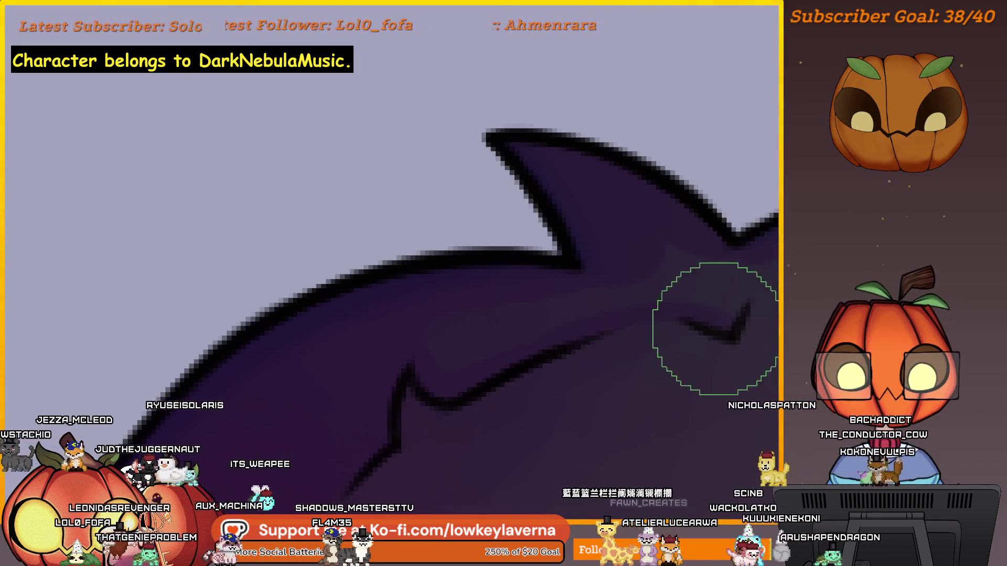
pyautogui.press('[')
pyautogui.press('[')
pyautogui.press(']')
pyautogui.press(']')
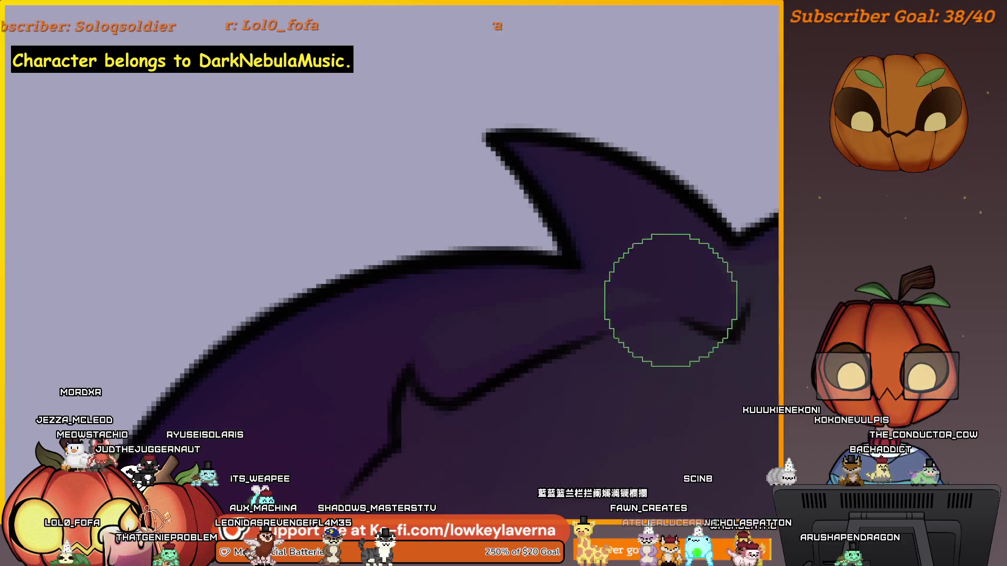
pyautogui.press('[')
pyautogui.press('[')
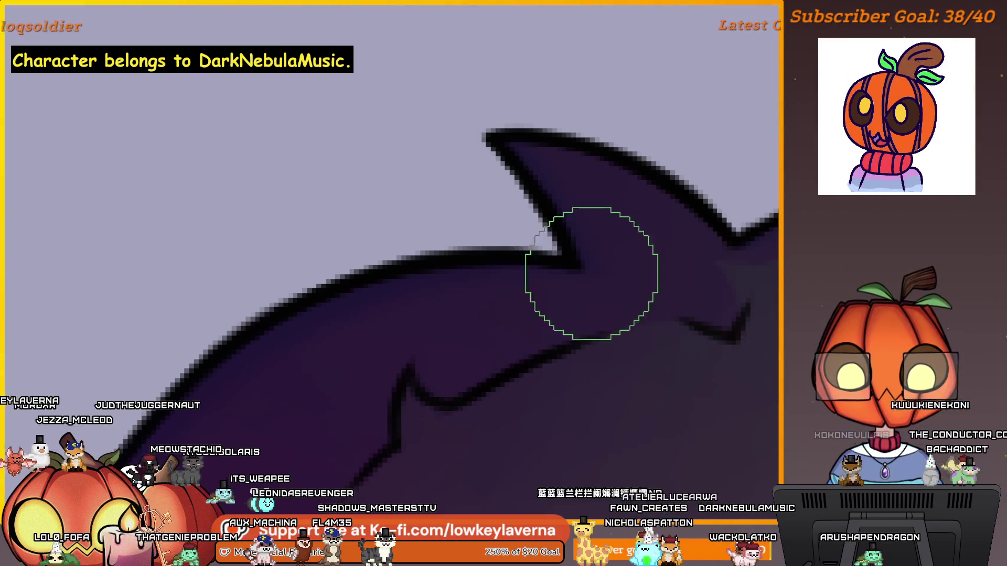
# Step: Keep adjusting brush size while panning across the hair spikes toward the lattice wing
pyautogui.moveTo(592, 274); pyautogui.dragTo(516, 348)
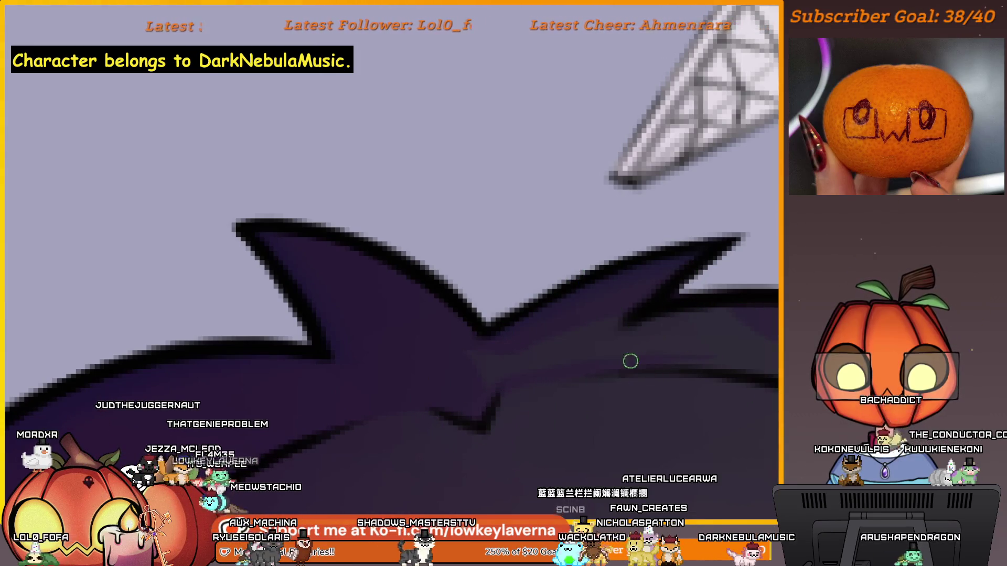
pyautogui.press('[')
pyautogui.press('[')
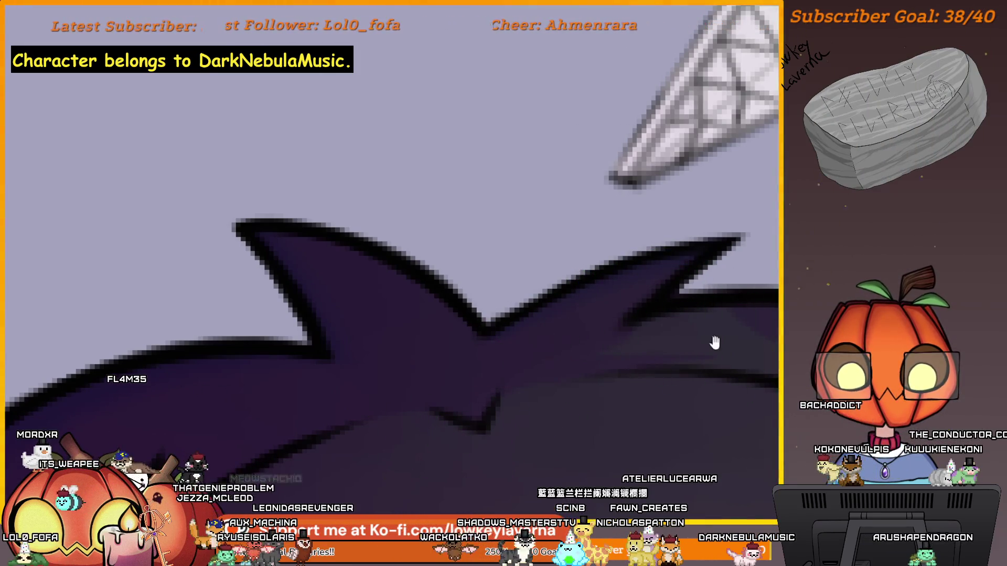
pyautogui.moveTo(715, 342); pyautogui.dragTo(562, 339)
pyautogui.press('[')
pyautogui.press('[')
pyautogui.press(']')
pyautogui.press(']')
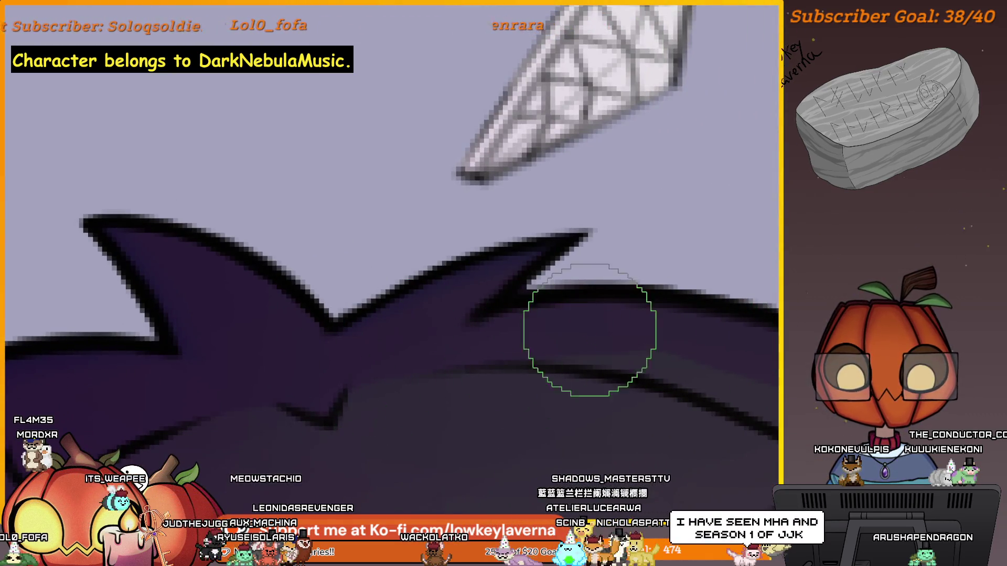
pyautogui.moveTo(606, 304); pyautogui.dragTo(75, 335)
pyautogui.moveTo(275, 401)
pyautogui.mouseDown()
pyautogui.moveTo(546, 305)
pyautogui.moveTo(632, 305)
pyautogui.mouseUp()
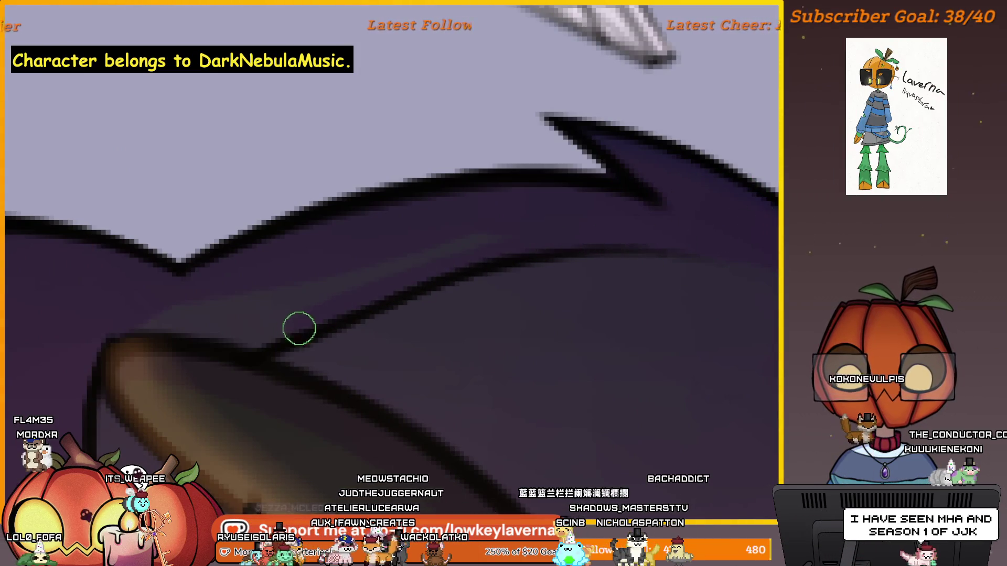
# Step: Zoom out to show the whole bee queen with her crown, horns and wasp daggers
pyautogui.scroll(-3, 423, 263)
pyautogui.scroll(-1, 560, 266)
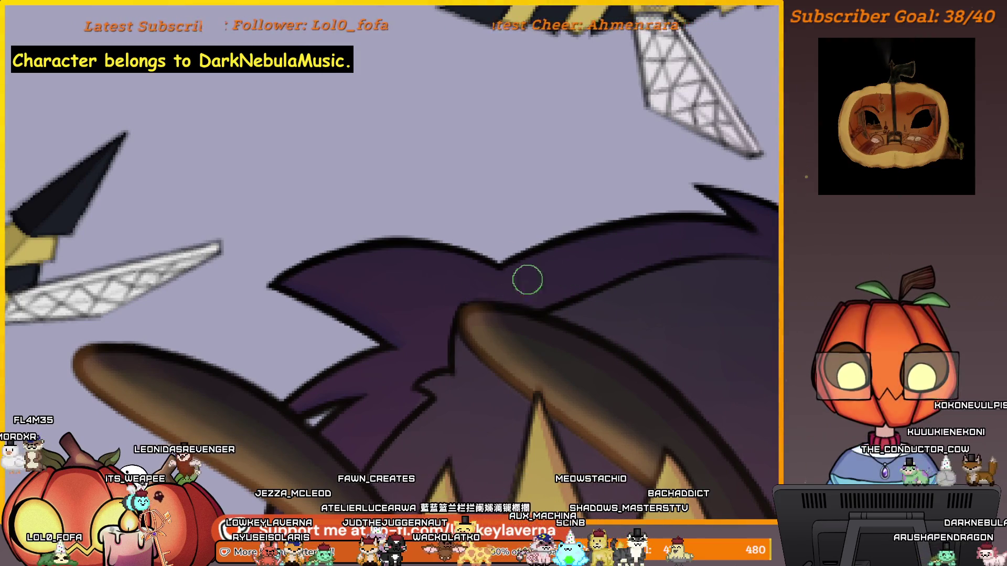
pyautogui.scroll(-2, 558, 275)
pyautogui.scroll(-1, 551, 297)
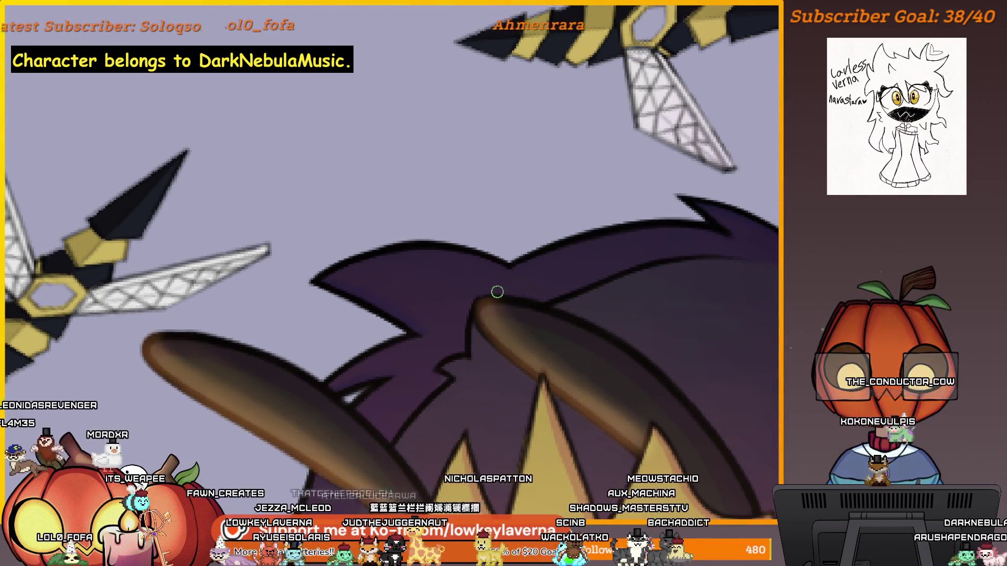
pyautogui.scroll(-3, 507, 279)
pyautogui.scroll(-1, 554, 242)
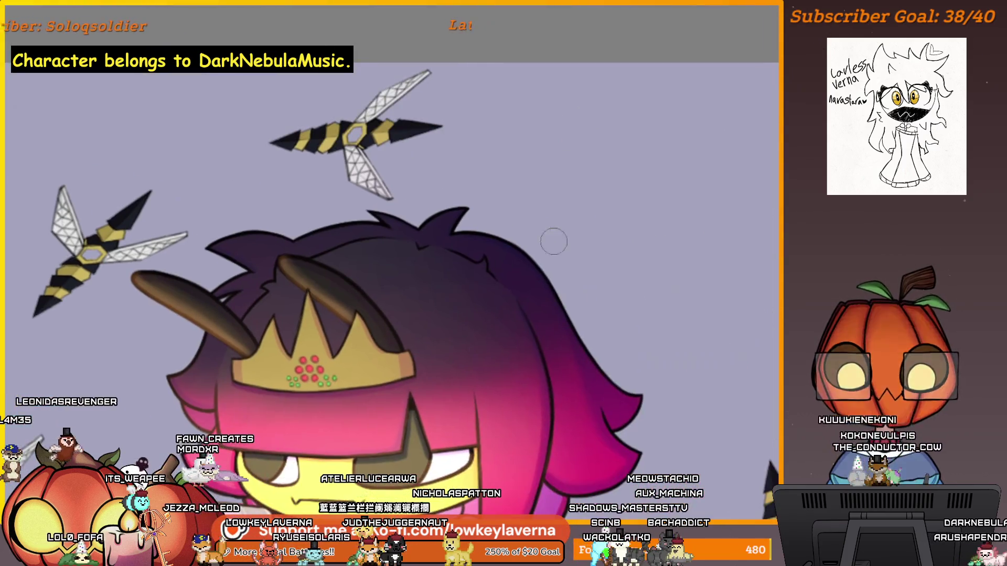
pyautogui.scroll(2, 595, 411)
pyautogui.scroll(-3, 584, 330)
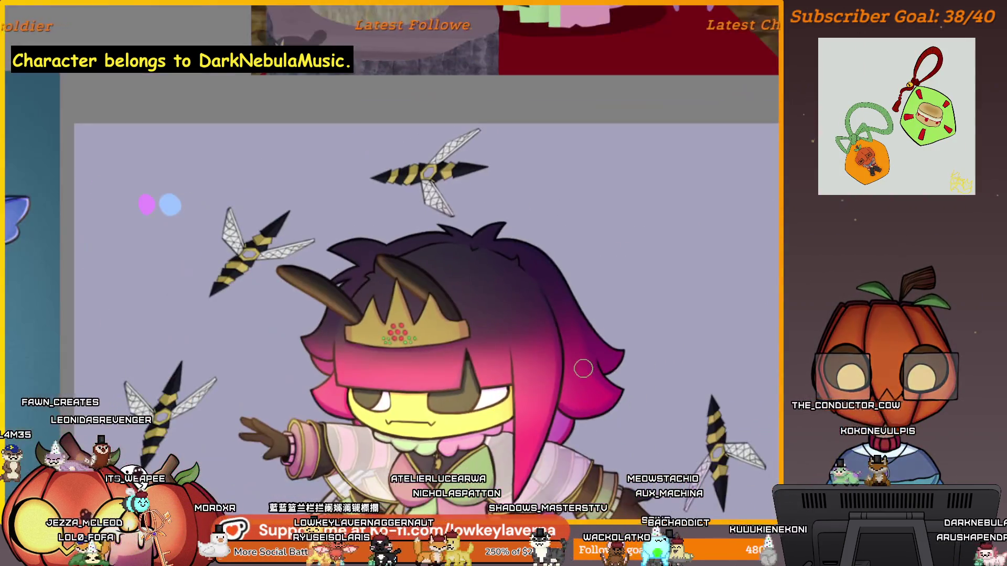
pyautogui.scroll(1, 646, 276)
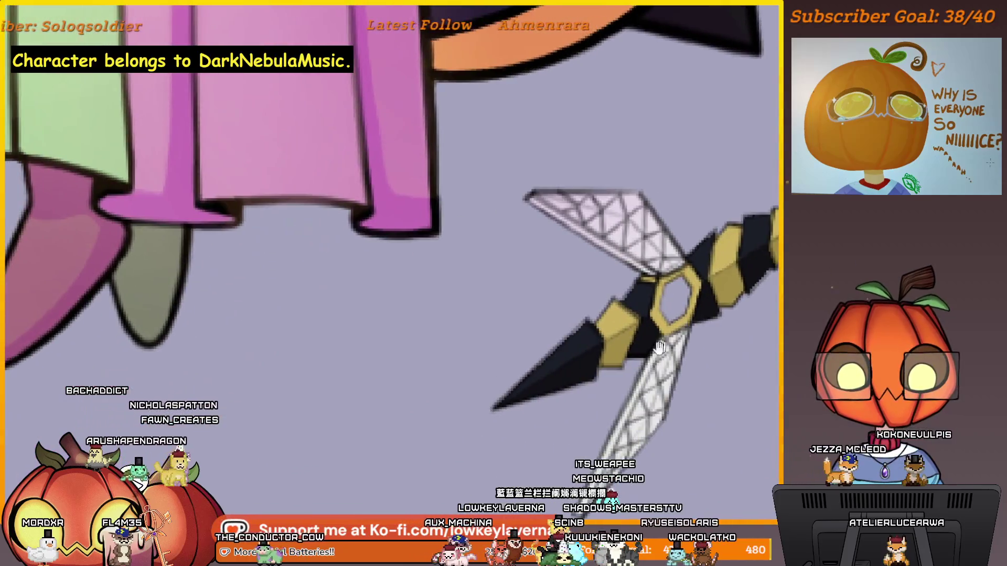
# Step: Bring the lower wasp dagger into view and shade its yellow stripes with tan
pyautogui.moveTo(660, 347); pyautogui.dragTo(707, 319)
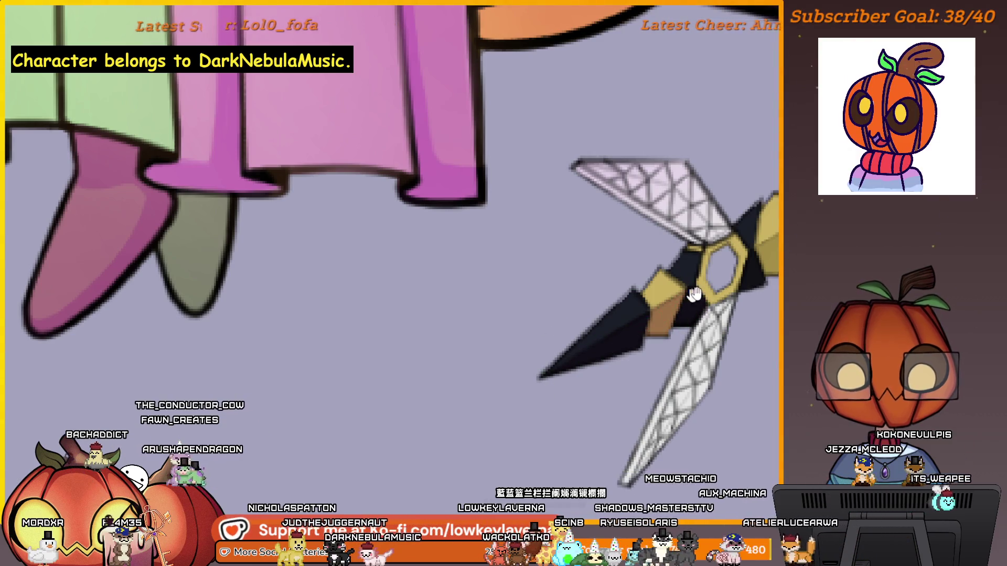
pyautogui.moveTo(694, 294); pyautogui.dragTo(607, 383)
pyautogui.moveTo(609, 331); pyautogui.dragTo(603, 378)
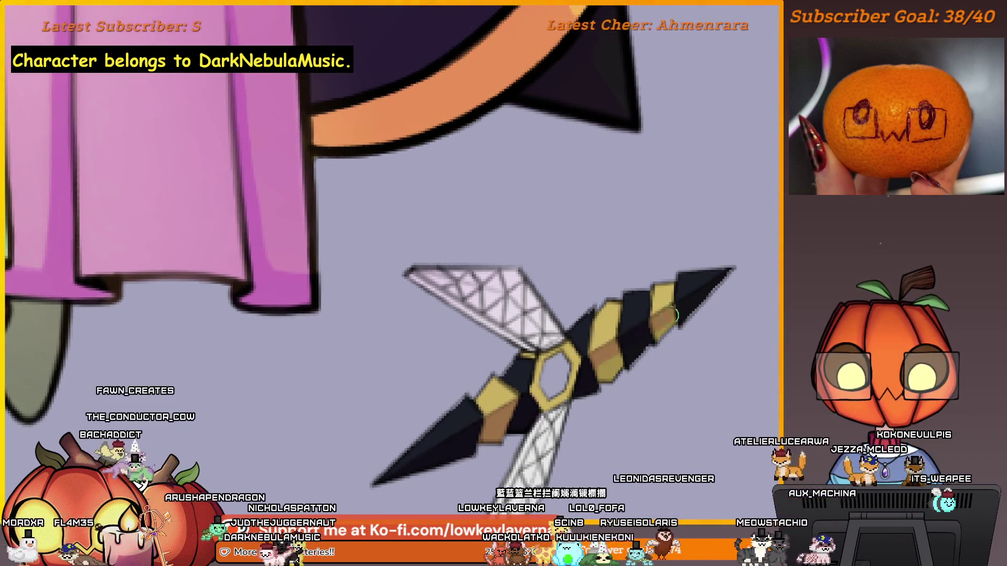
pyautogui.moveTo(656, 310); pyautogui.dragTo(665, 334)
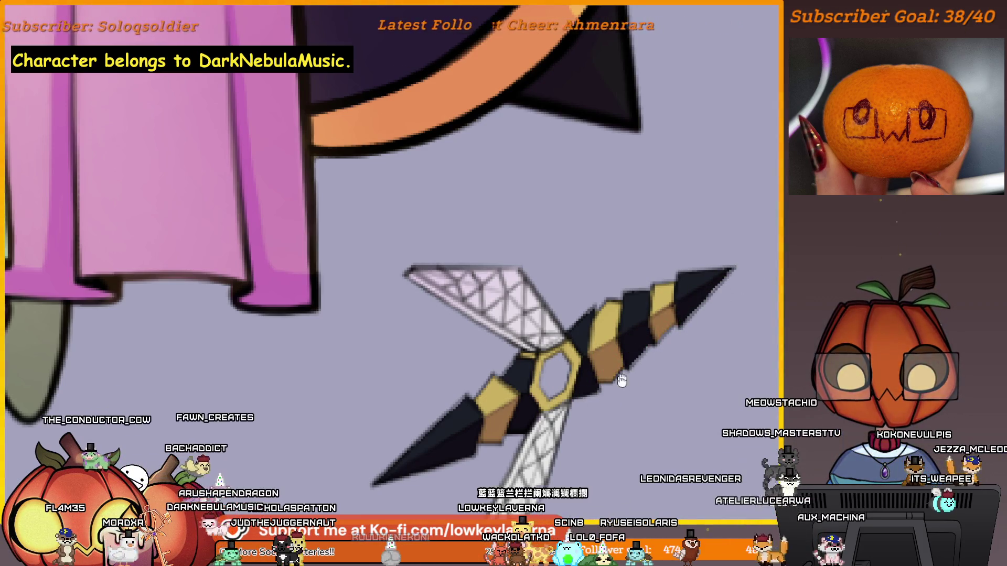
pyautogui.moveTo(620, 382); pyautogui.dragTo(721, 234)
pyautogui.scroll(-1, 652, 338)
pyautogui.scroll(-1, 639, 344)
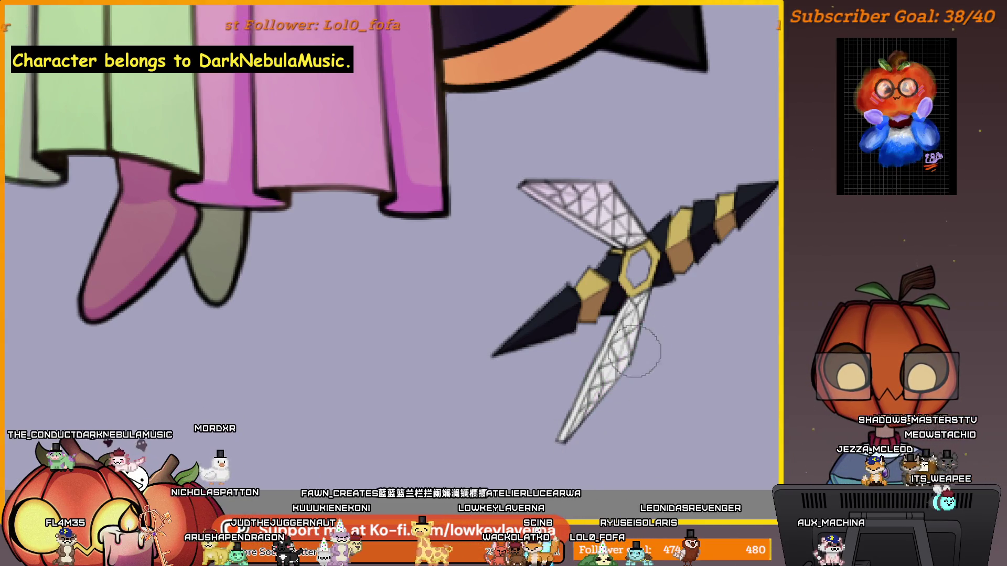
# Step: Try a pink-lavender tint on the lower lattice wing, undo it, and view the whole character
pyautogui.moveTo(624, 383); pyautogui.dragTo(566, 433)
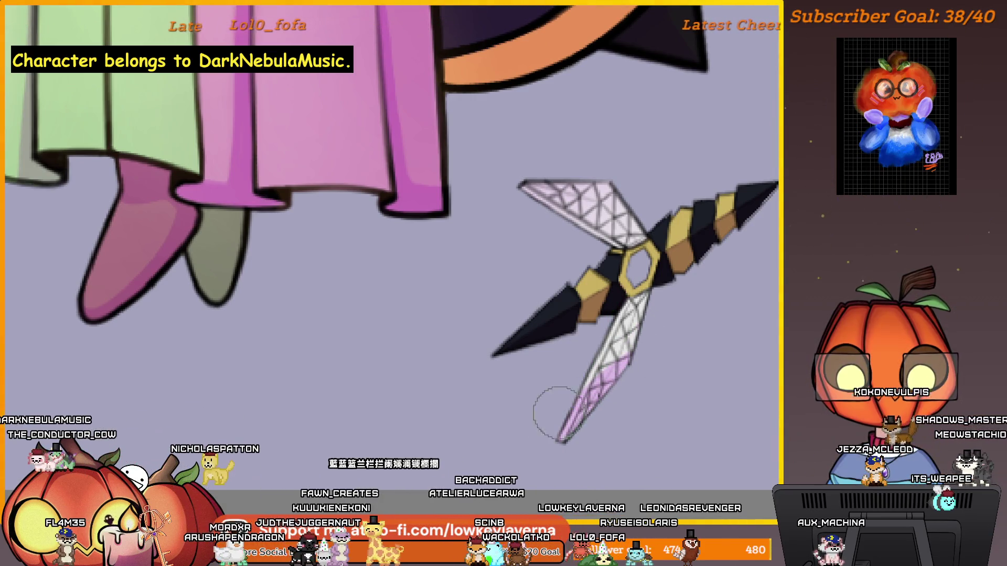
pyautogui.hotkey('ctrl', 'z')
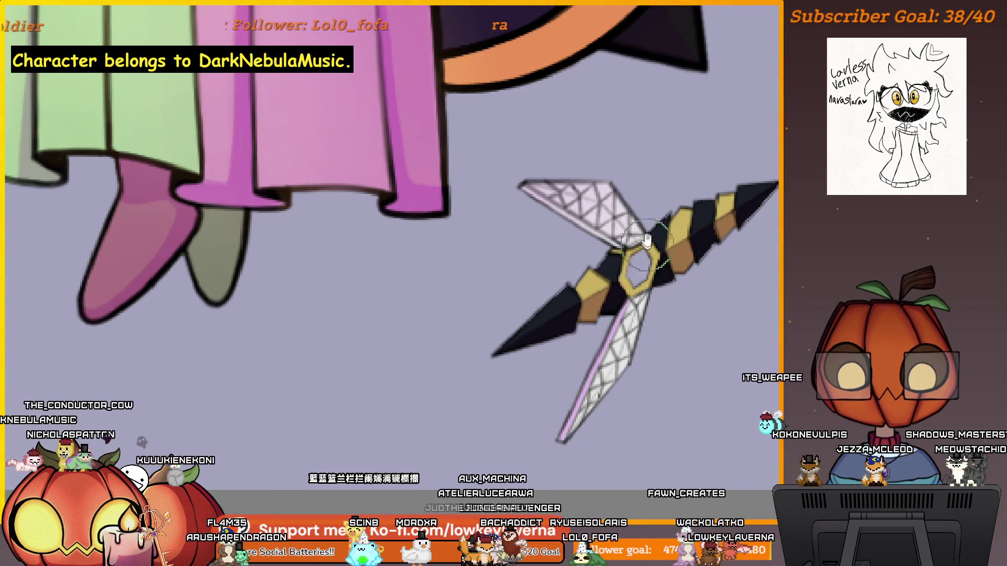
pyautogui.moveTo(647, 239); pyautogui.dragTo(647, 304)
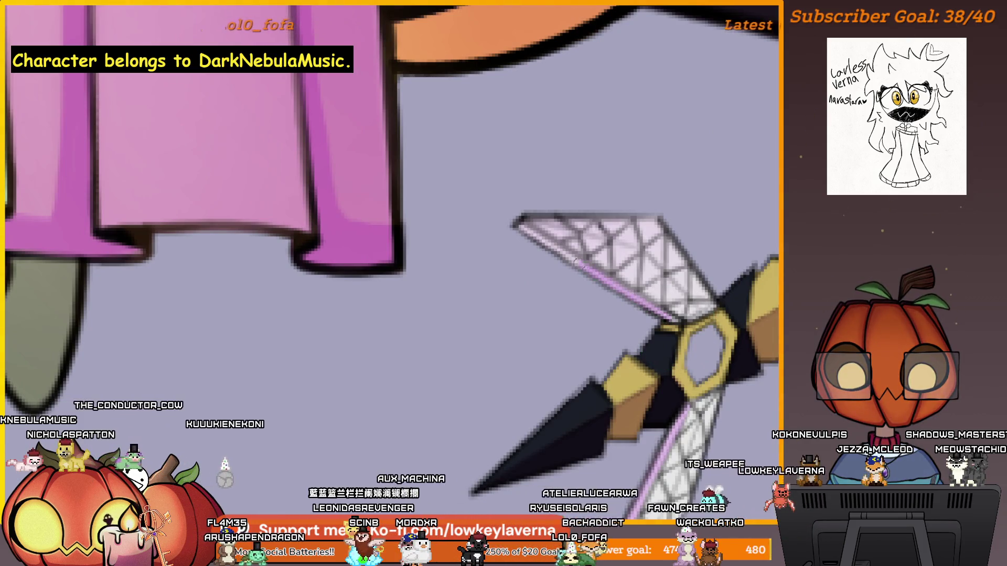
pyautogui.moveTo(660, 189)
pyautogui.mouseDown()
pyautogui.moveTo(661, 131)
pyautogui.moveTo(709, 227)
pyautogui.mouseUp()
pyautogui.moveTo(691, 299); pyautogui.dragTo(647, 332)
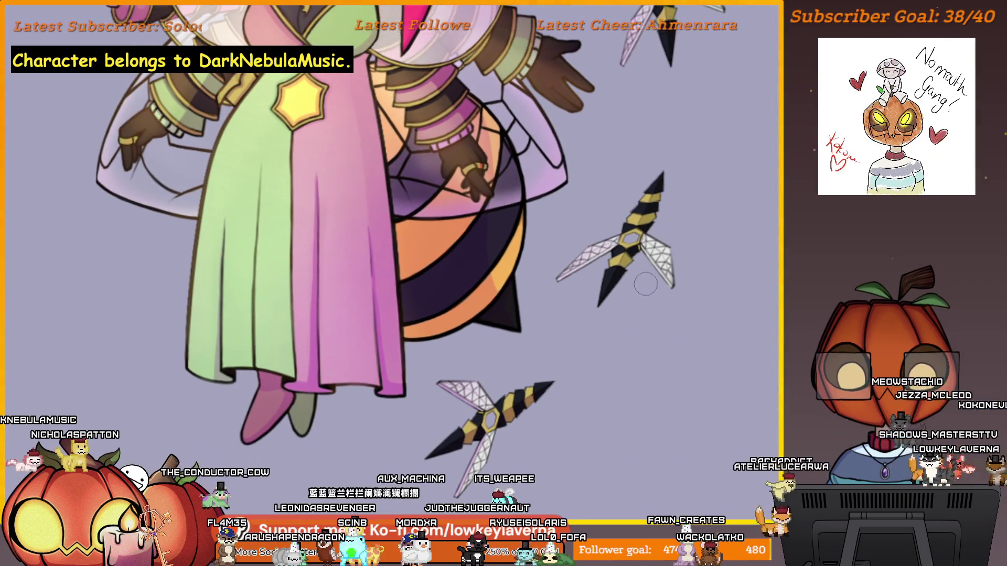
pyautogui.moveTo(648, 278); pyautogui.dragTo(627, 299)
pyautogui.keyDown('alt'); pyautogui.click(627, 299); pyautogui.keyUp('alt')
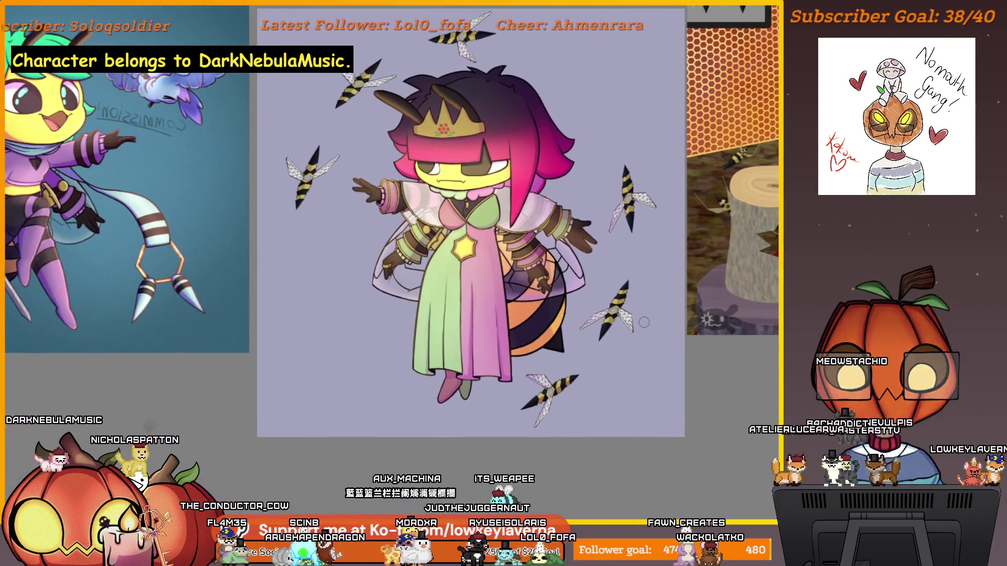
pyautogui.click(645, 310)
pyautogui.press('b')
pyautogui.scroll(2, 646, 283)
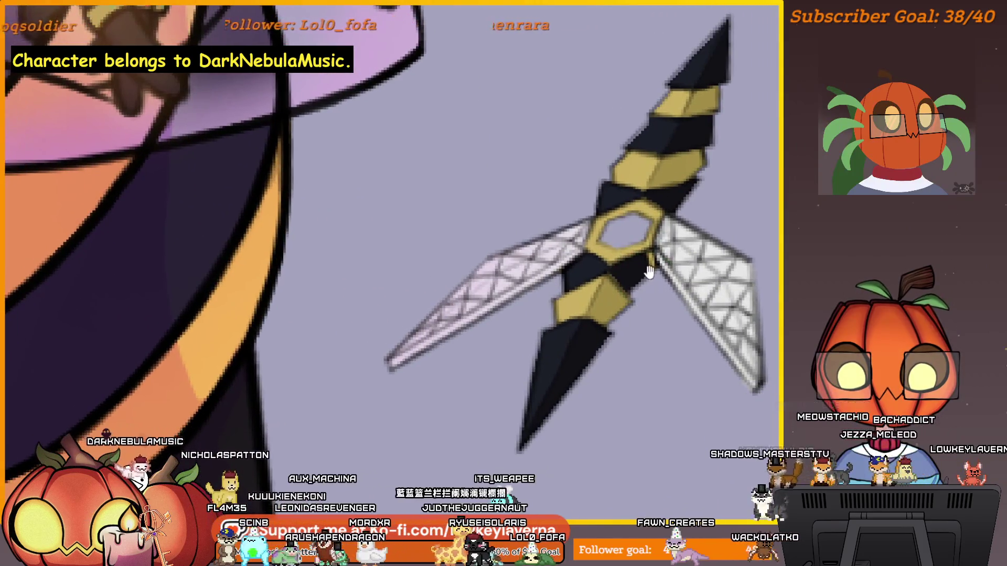
pyautogui.scroll(1, 656, 289)
pyautogui.scroll(-2, 655, 268)
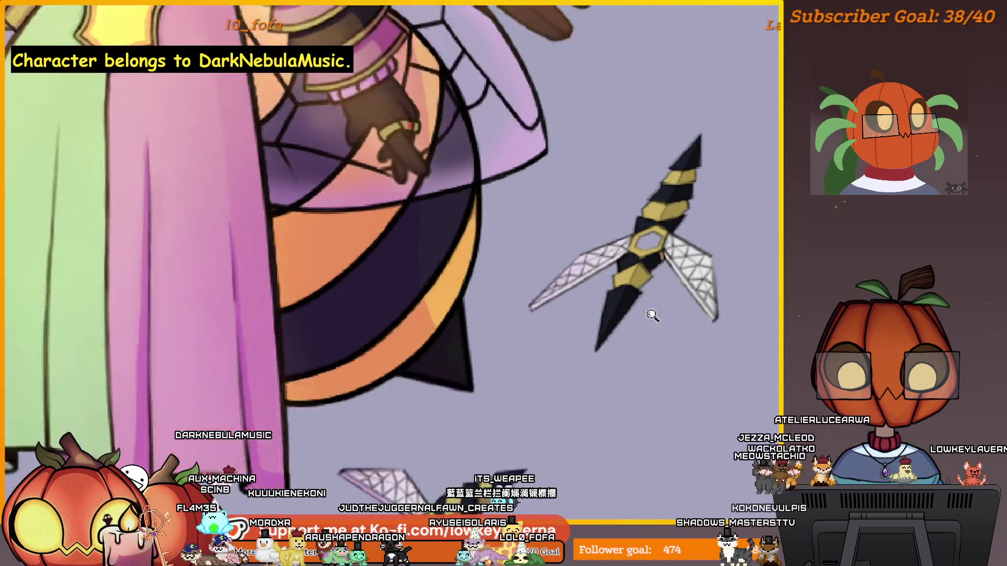
pyautogui.scroll(-1, 654, 312)
pyautogui.scroll(3, 715, 278)
pyautogui.moveTo(686, 257); pyautogui.dragTo(676, 295)
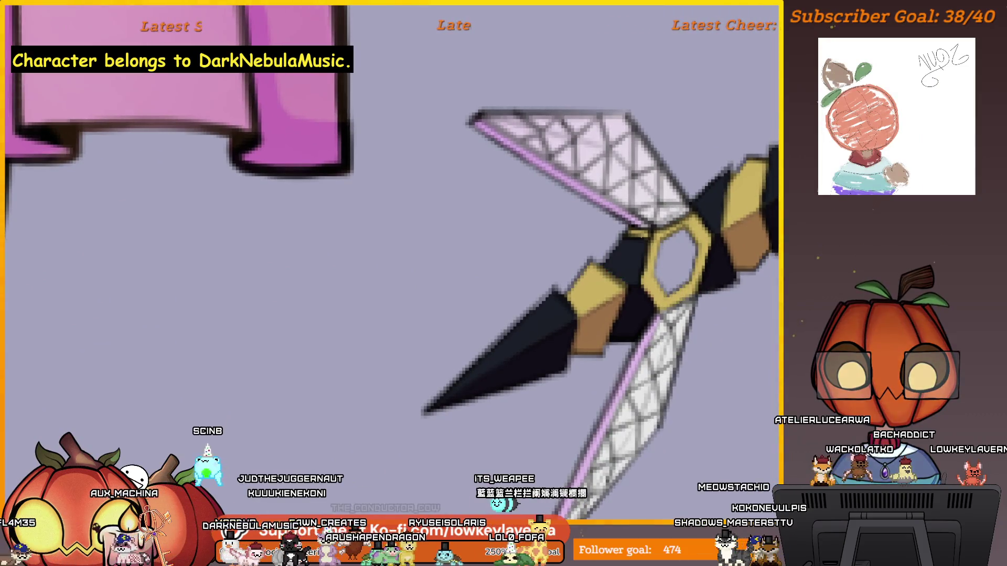
pyautogui.scroll(-3, 658, 230)
pyautogui.moveTo(677, 234); pyautogui.dragTo(600, 344)
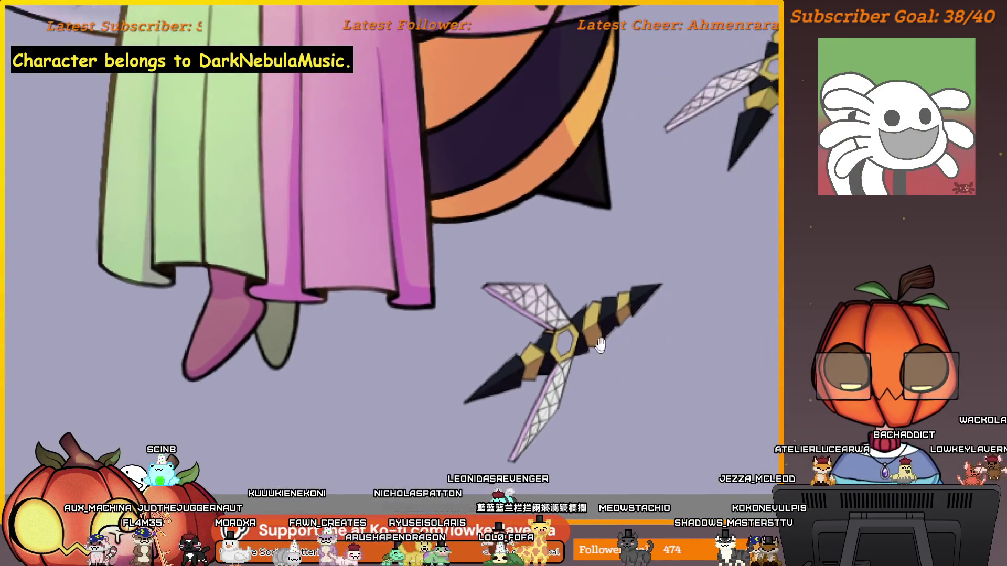
pyautogui.scroll(2, 604, 341)
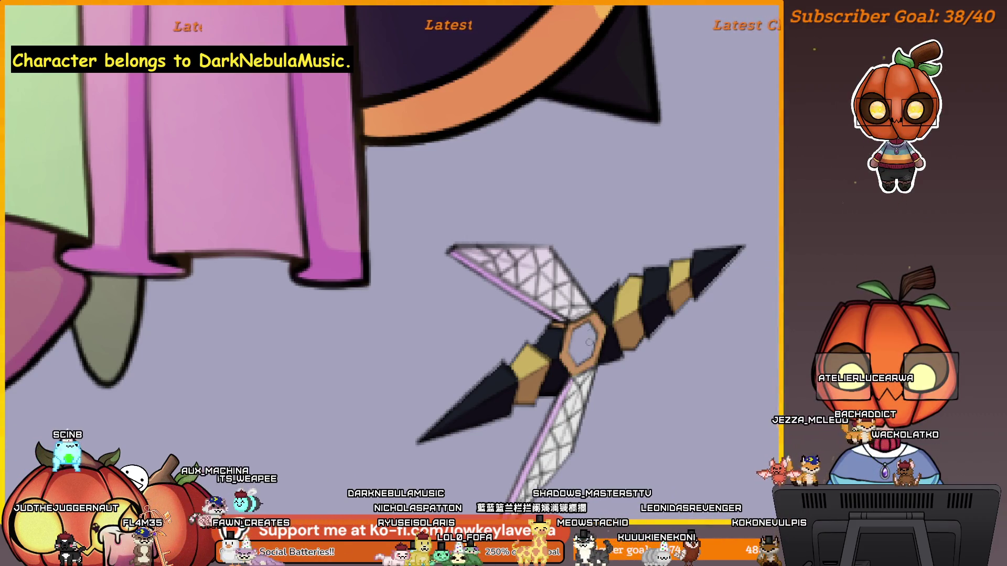
pyautogui.scroll(-3, 644, 287)
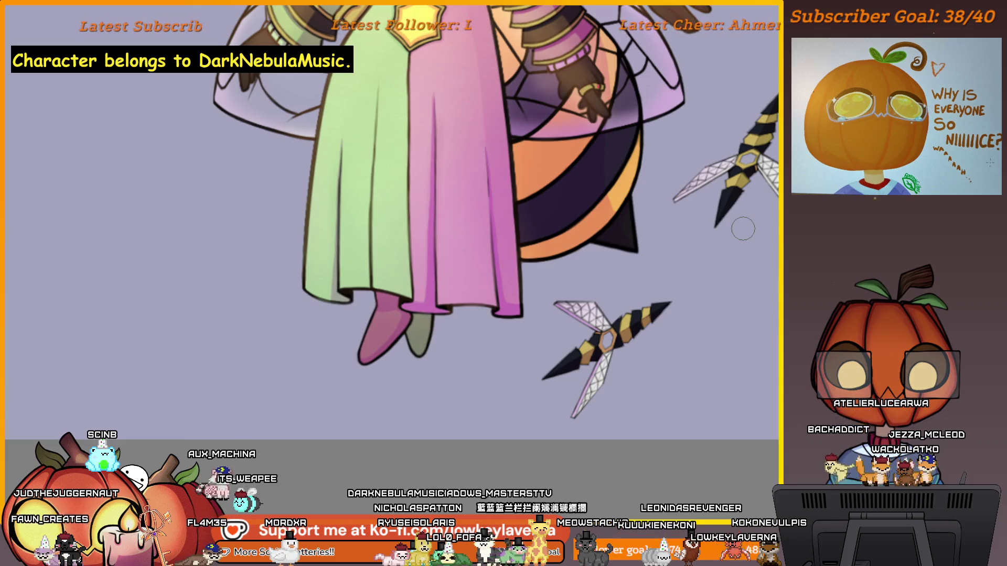
pyautogui.scroll(2, 641, 333)
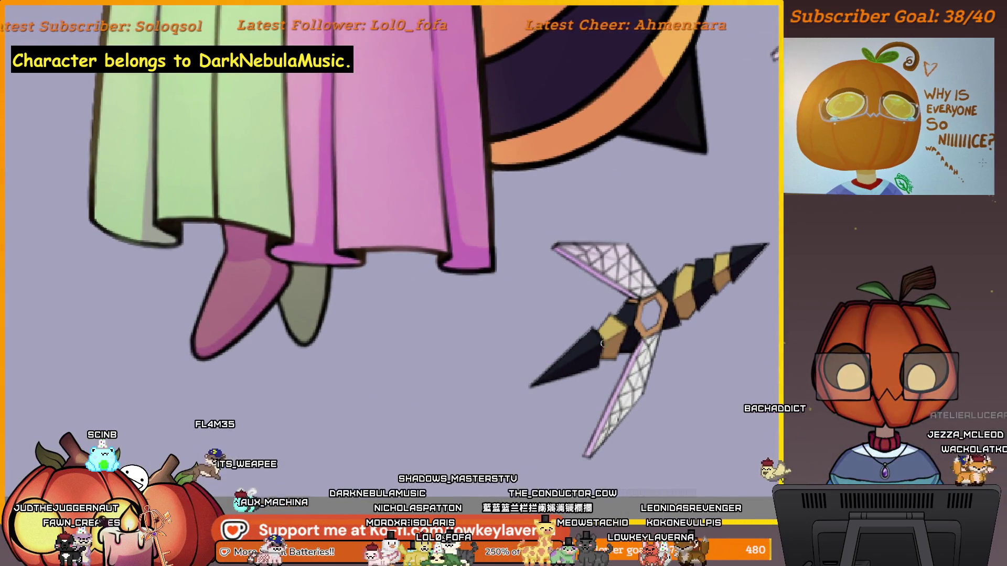
pyautogui.moveTo(721, 273); pyautogui.dragTo(676, 305)
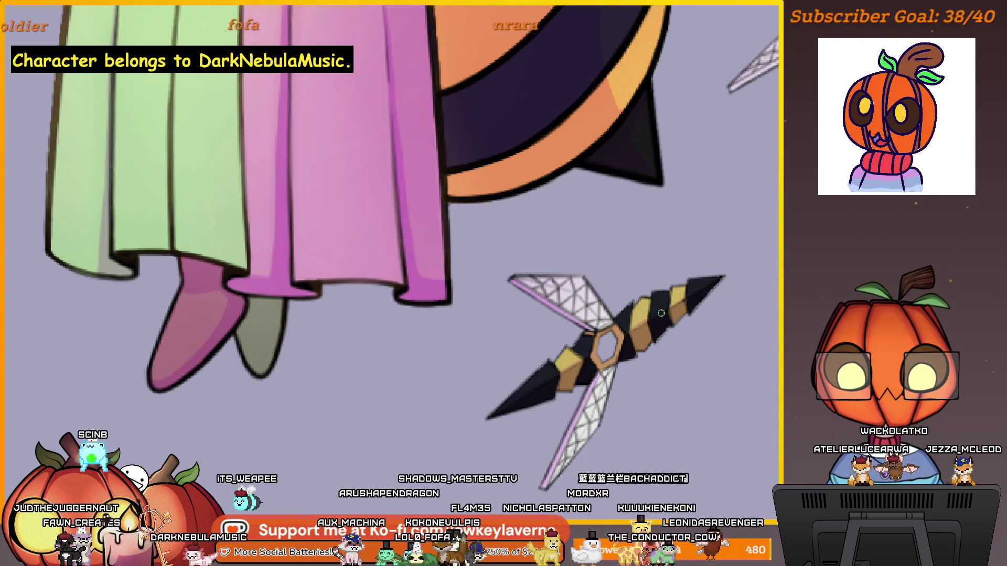
pyautogui.hotkey('ctrl', '0')
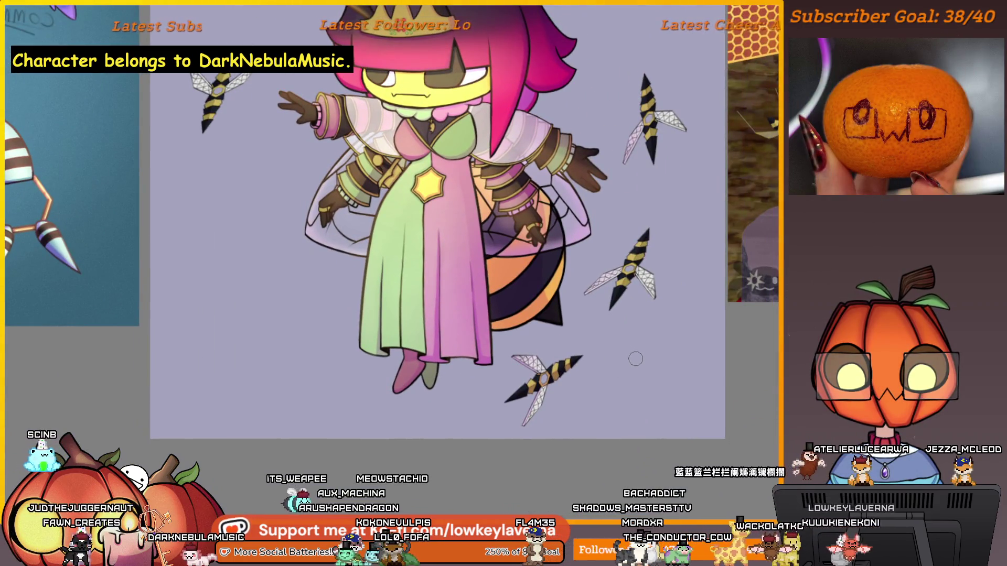
# Step: Zoom and pan onto the right-side dagger's lattice wings
pyautogui.scroll(5, 518, 414)
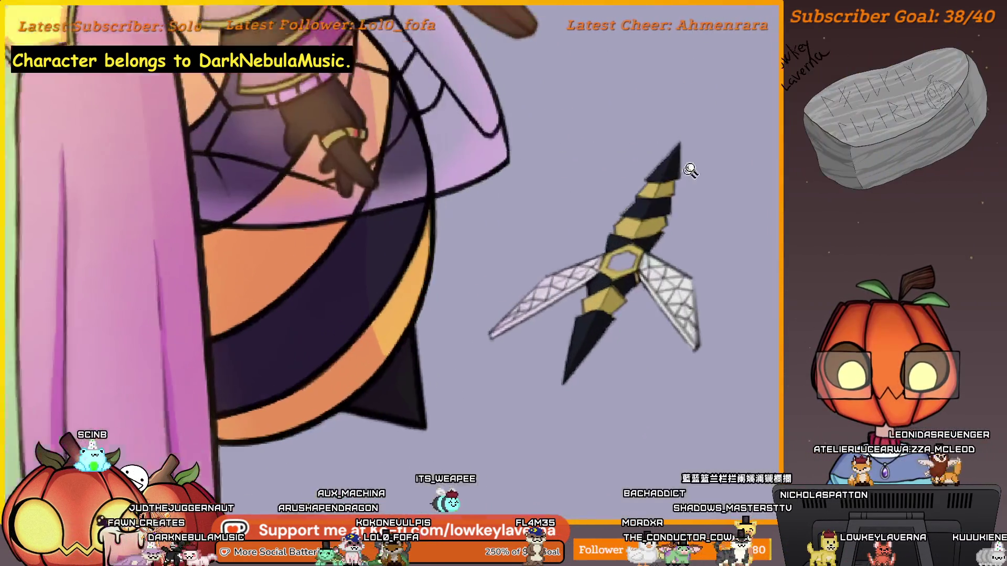
pyautogui.scroll(2, 614, 304)
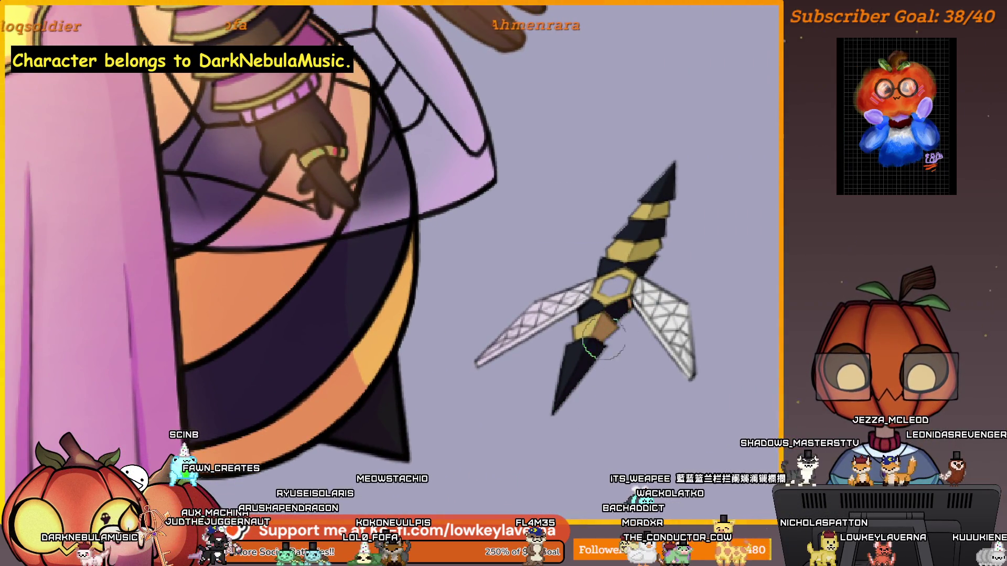
pyautogui.scroll(2, 650, 291)
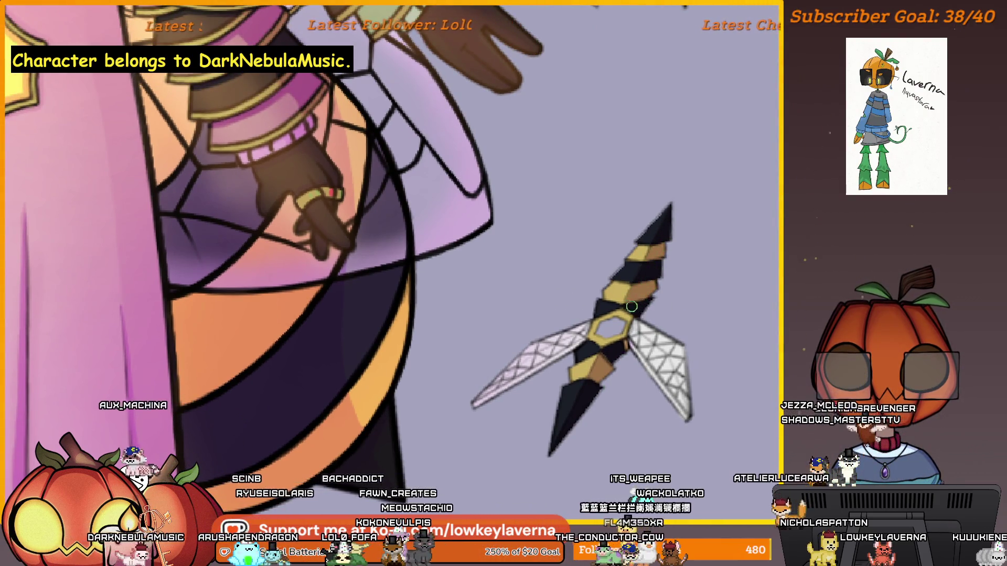
pyautogui.scroll(-2, 688, 199)
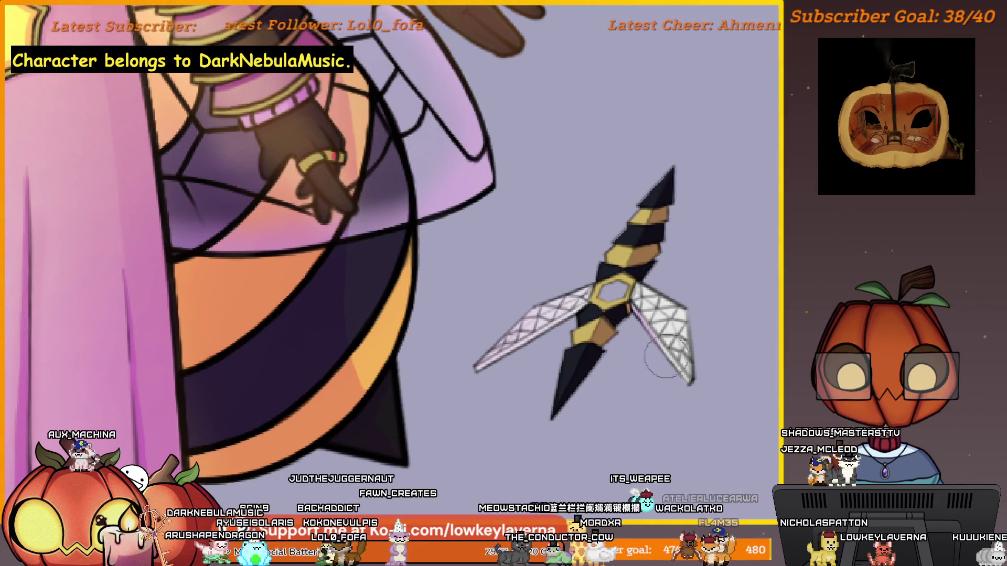
pyautogui.moveTo(665, 358); pyautogui.dragTo(625, 293)
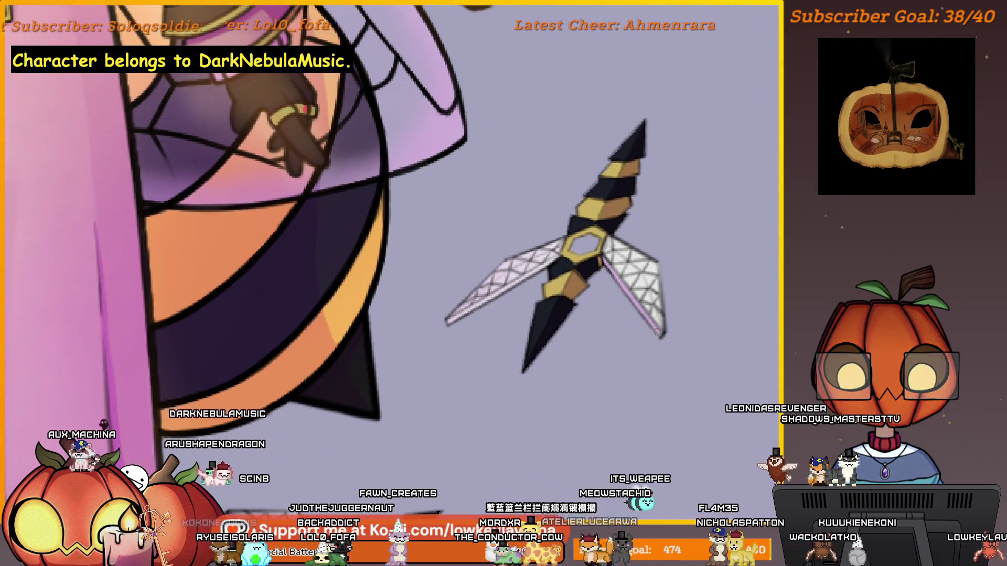
pyautogui.moveTo(522, 297); pyautogui.dragTo(664, 302)
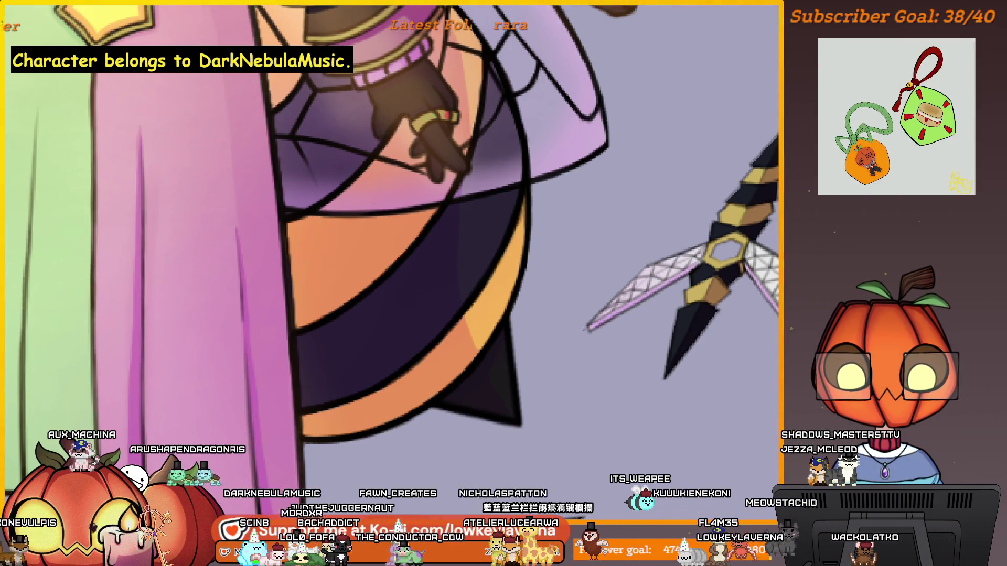
pyautogui.scroll(-5, 681, 254)
pyautogui.scroll(1, 681, 254)
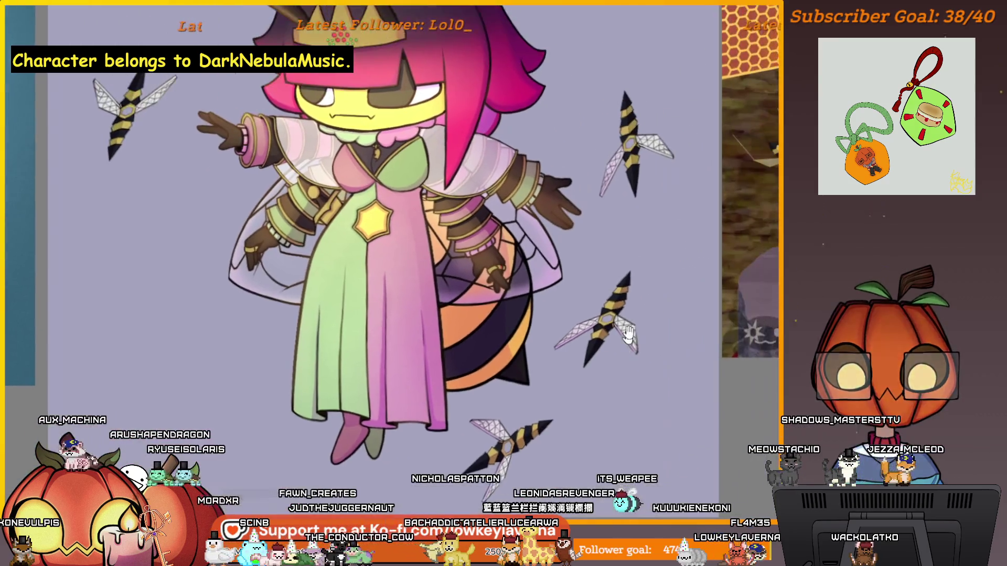
pyautogui.scroll(5, 681, 254)
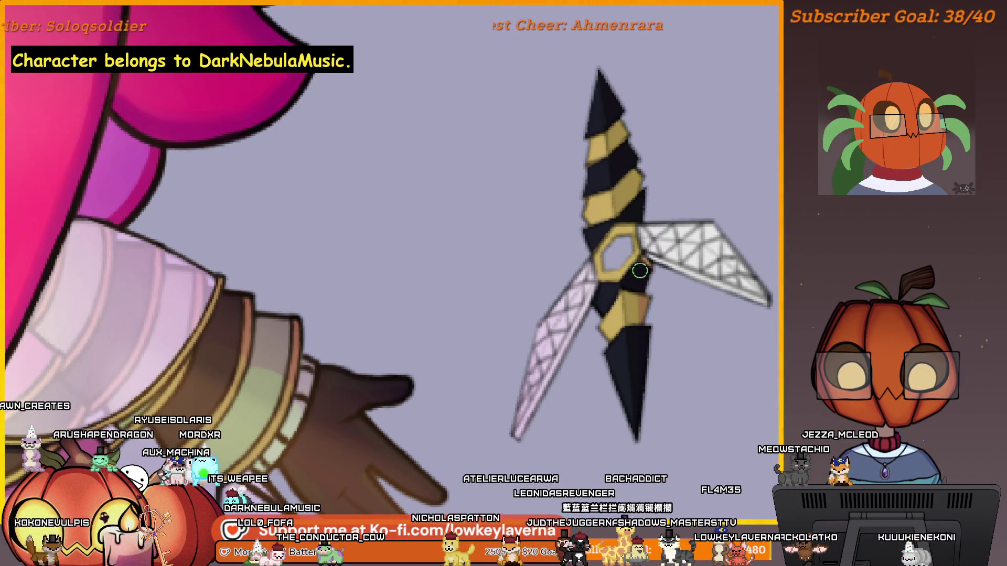
# Step: Recentre the view on the right-side dagger so its lower wing is visible
pyautogui.moveTo(665, 289); pyautogui.dragTo(670, 313)
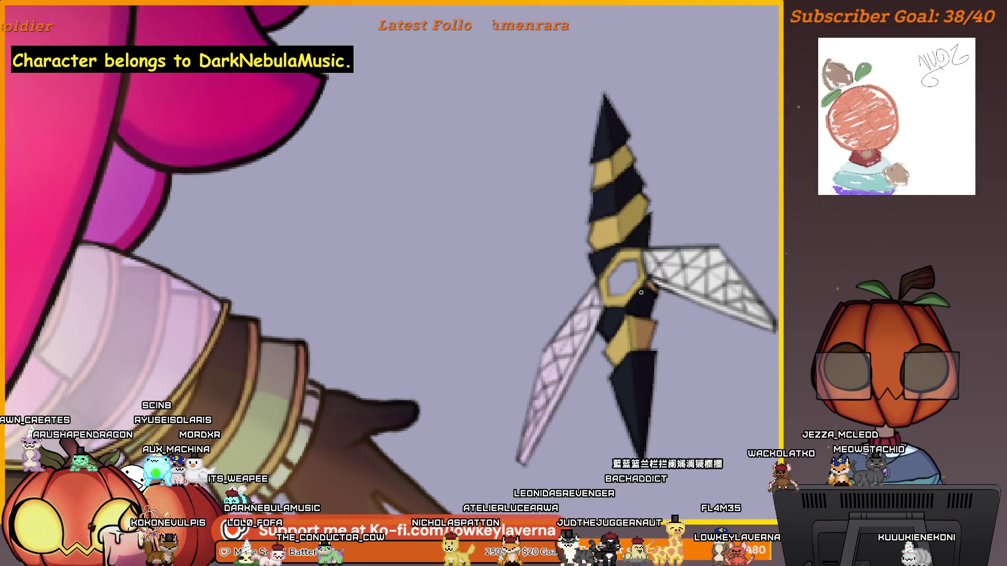
pyautogui.hscroll(2, 700, 270)
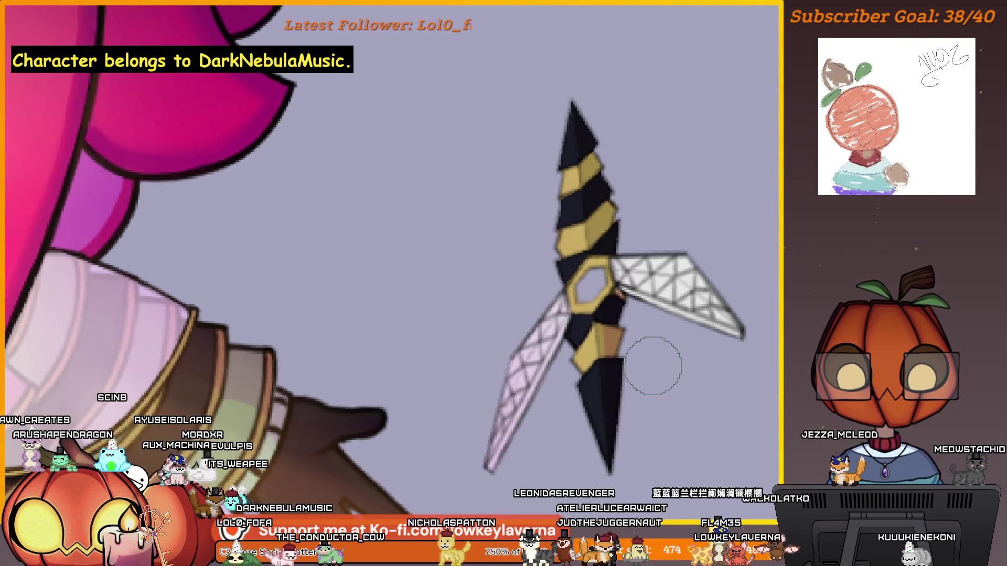
pyautogui.moveTo(663, 276); pyautogui.dragTo(656, 249)
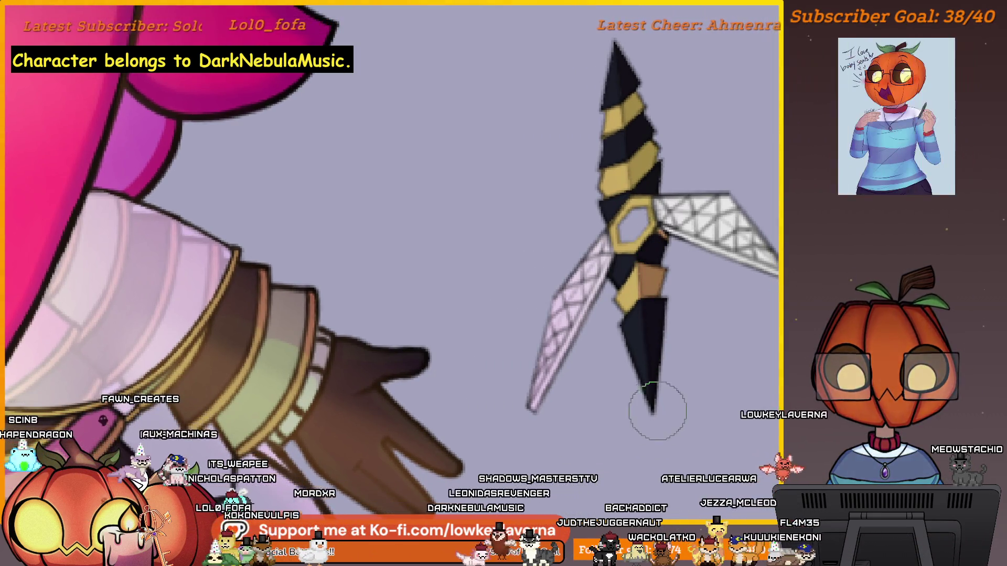
pyautogui.moveTo(664, 278); pyautogui.dragTo(691, 276)
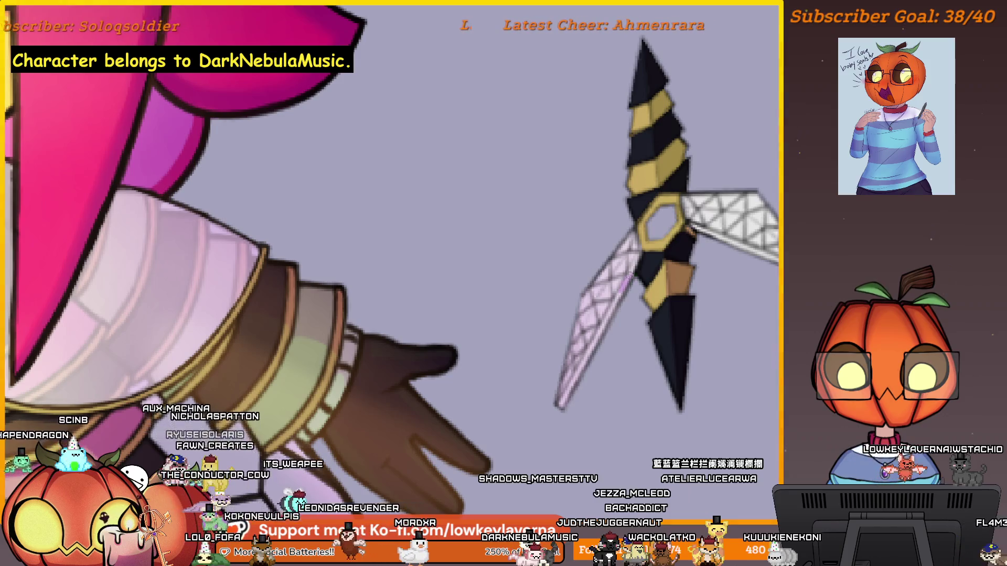
pyautogui.moveTo(586, 373); pyautogui.dragTo(557, 371)
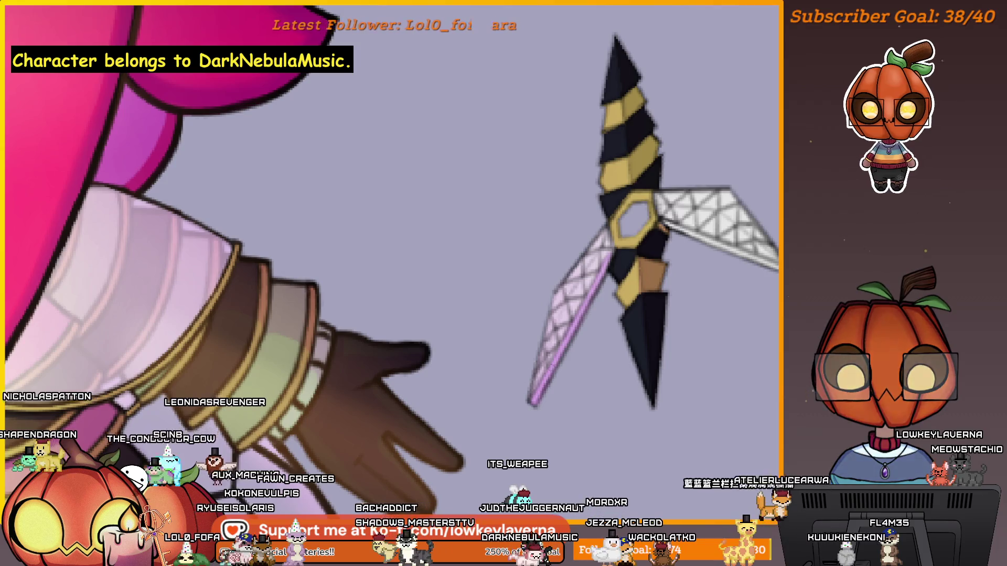
pyautogui.moveTo(624, 239)
pyautogui.mouseDown()
pyautogui.moveTo(554, 246)
pyautogui.moveTo(654, 286)
pyautogui.mouseUp()
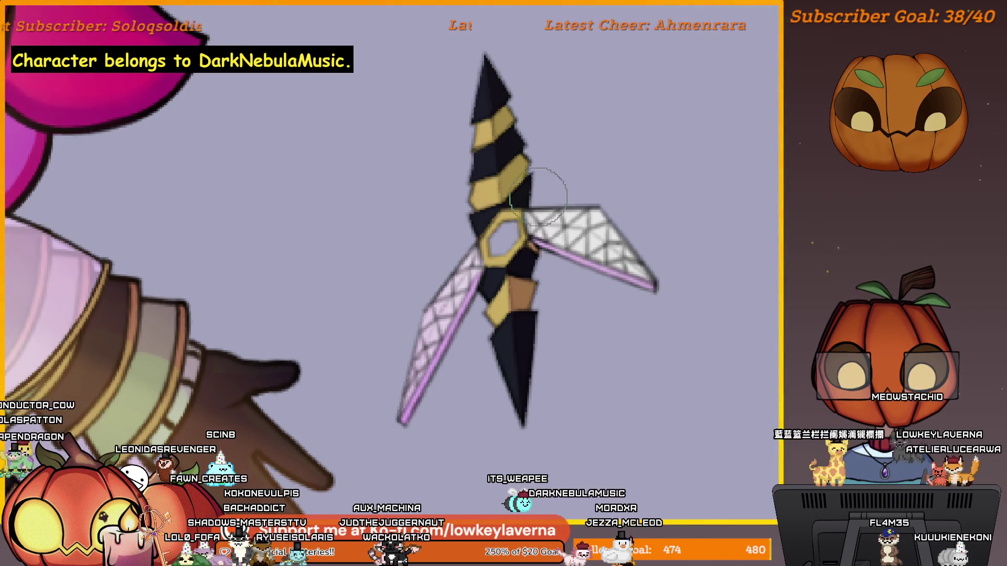
pyautogui.moveTo(522, 199); pyautogui.dragTo(620, 335)
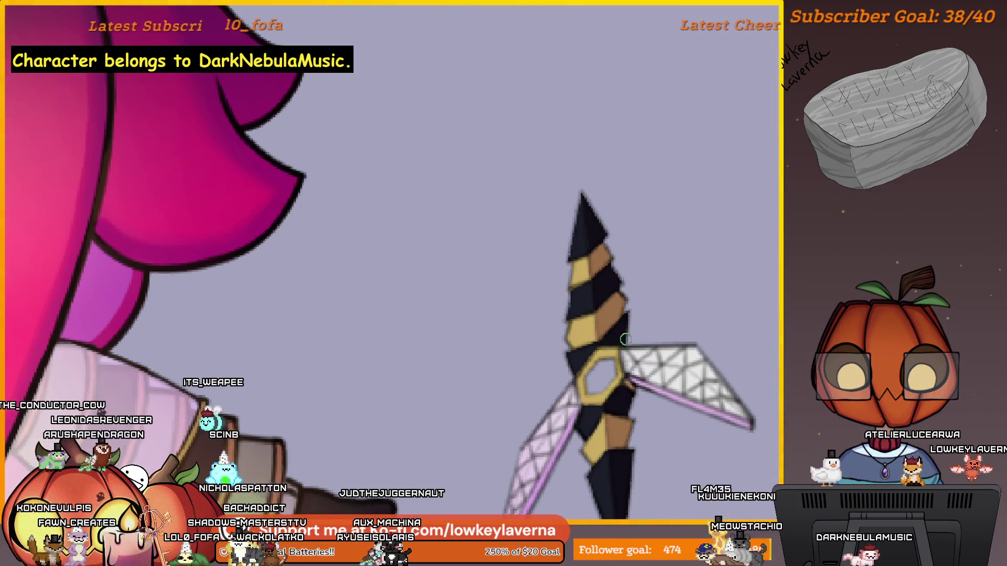
# Step: Adjust the dagger-wing close-up, then zoom out to the whole illustration beside the teal bee reference
pyautogui.scroll(-5, 626, 339)
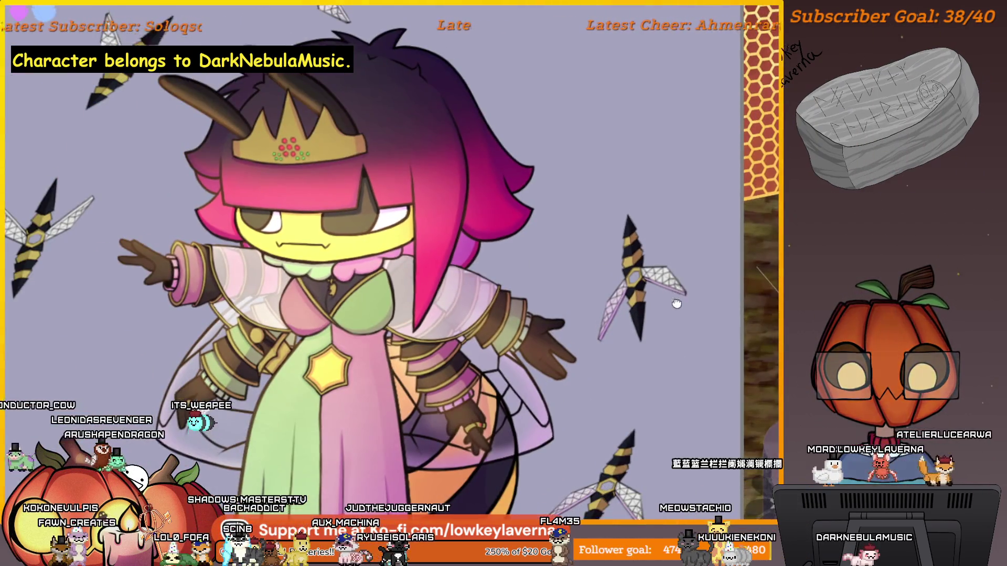
pyautogui.scroll(5, 645, 281)
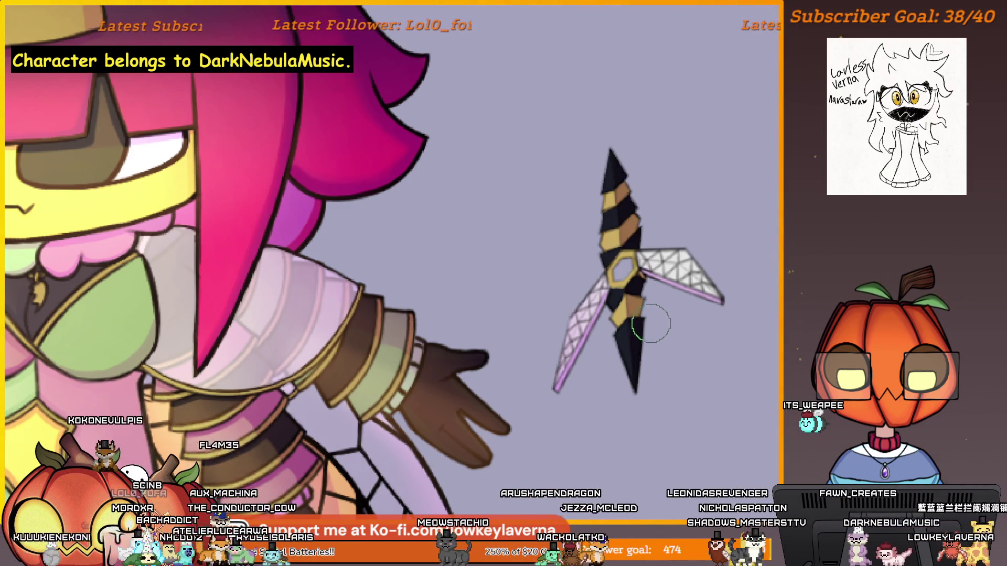
pyautogui.scroll(2, 652, 325)
pyautogui.scroll(2, 656, 293)
pyautogui.scroll(2, 645, 357)
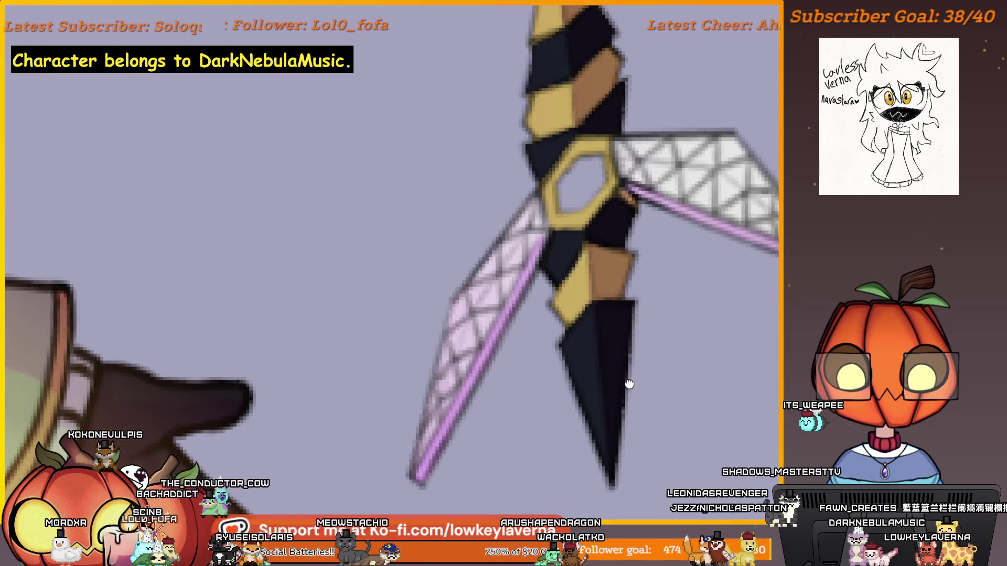
pyautogui.moveTo(629, 385); pyautogui.dragTo(644, 398)
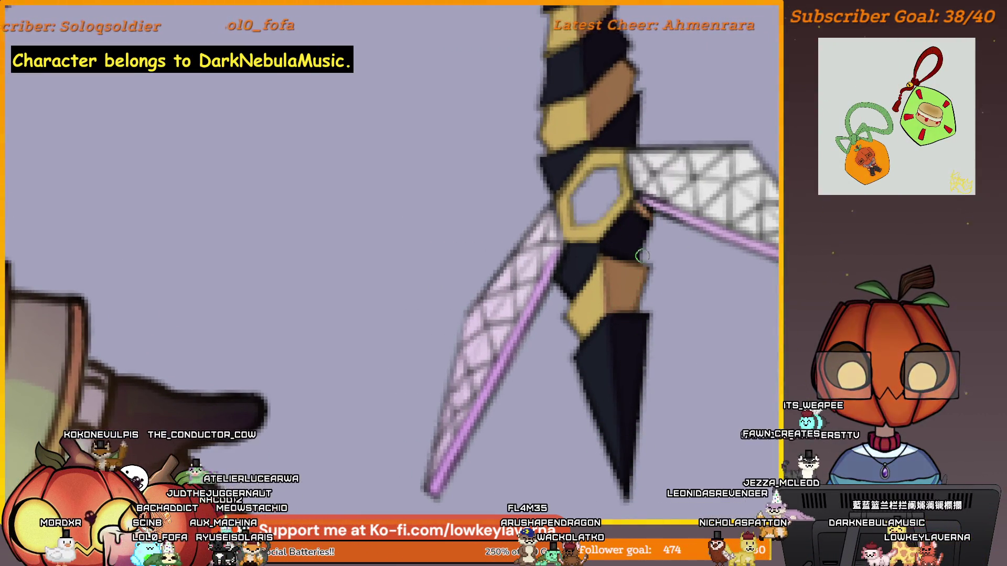
pyautogui.scroll(3, 645, 294)
pyautogui.scroll(2, 604, 257)
pyautogui.scroll(-5, 589, 93)
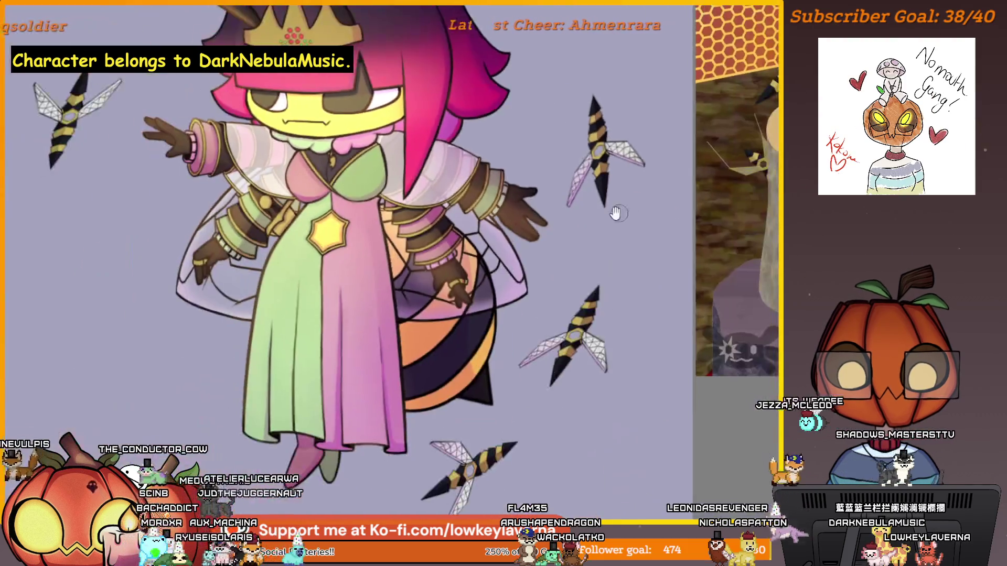
pyautogui.scroll(1, 666, 215)
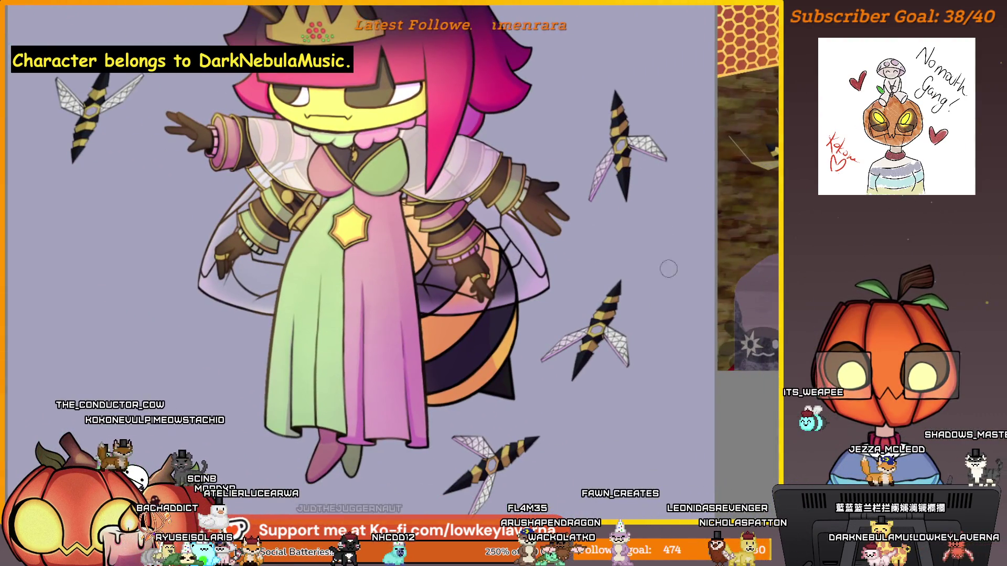
pyautogui.scroll(-3, 668, 269)
pyautogui.moveTo(320, 271); pyautogui.dragTo(459, 305)
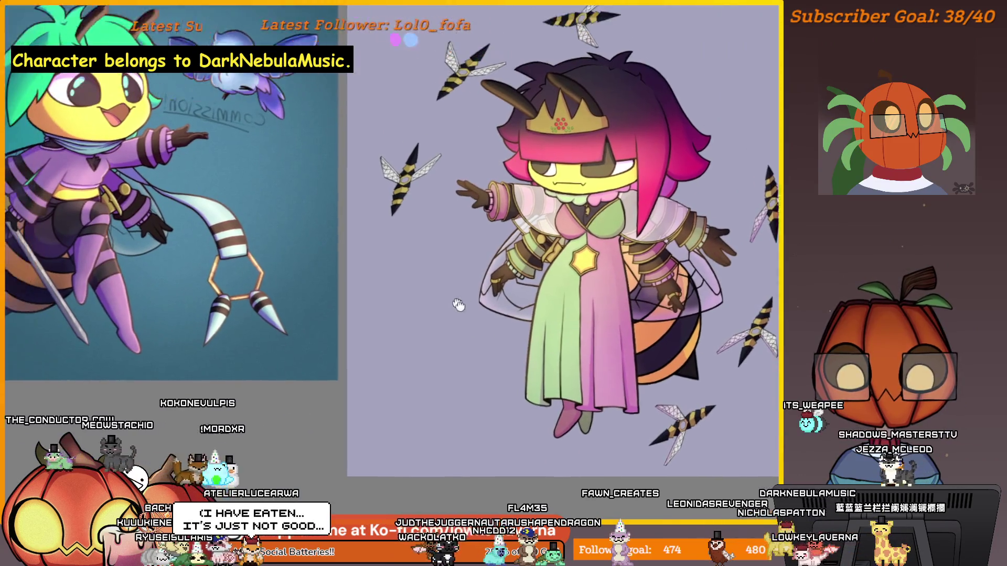
# Step: Zoom in and shade the dagger's lower yellow bands brownish-orange
pyautogui.scroll(5, 500, 324)
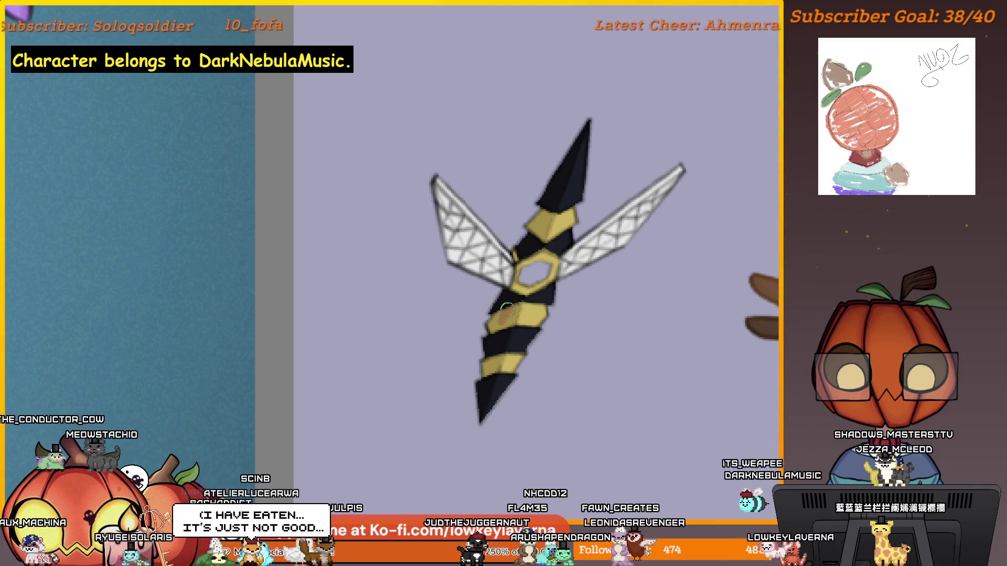
pyautogui.moveTo(515, 302); pyautogui.dragTo(490, 376)
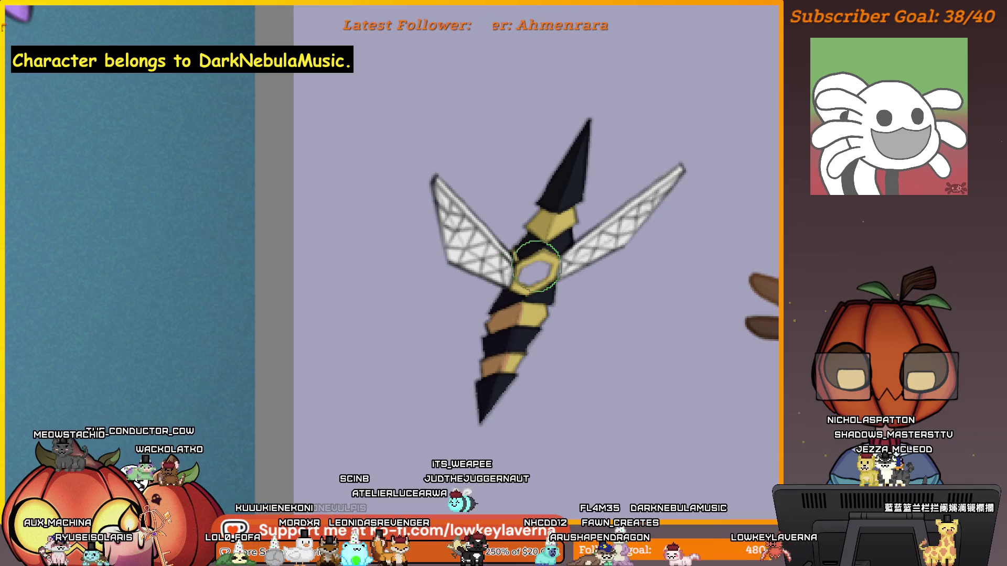
pyautogui.moveTo(525, 348); pyautogui.dragTo(567, 311)
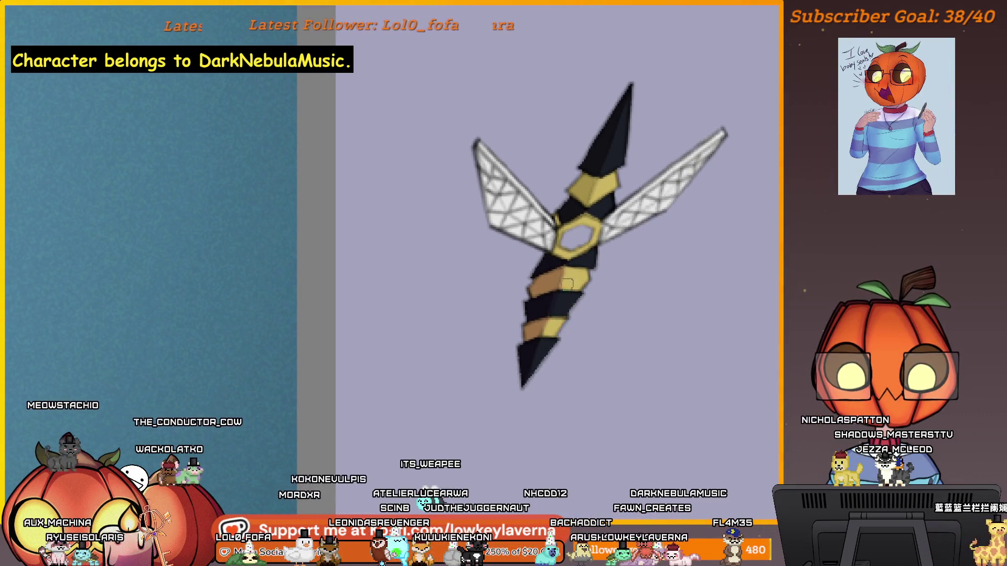
# Step: Enlarge the brush and add a faint pink tint along the right wing's edge
pyautogui.scroll(3, 567, 299)
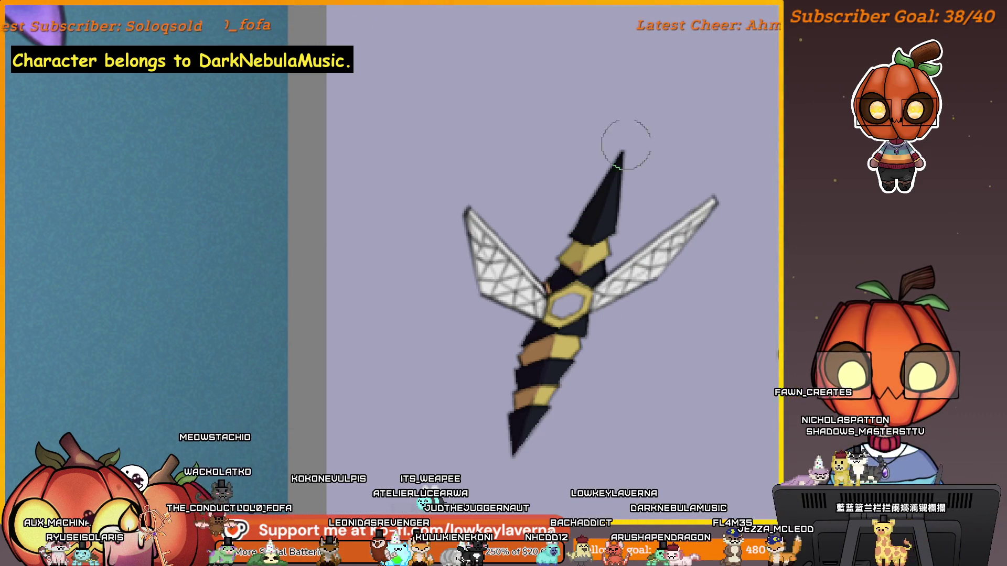
pyautogui.scroll(3, 626, 145)
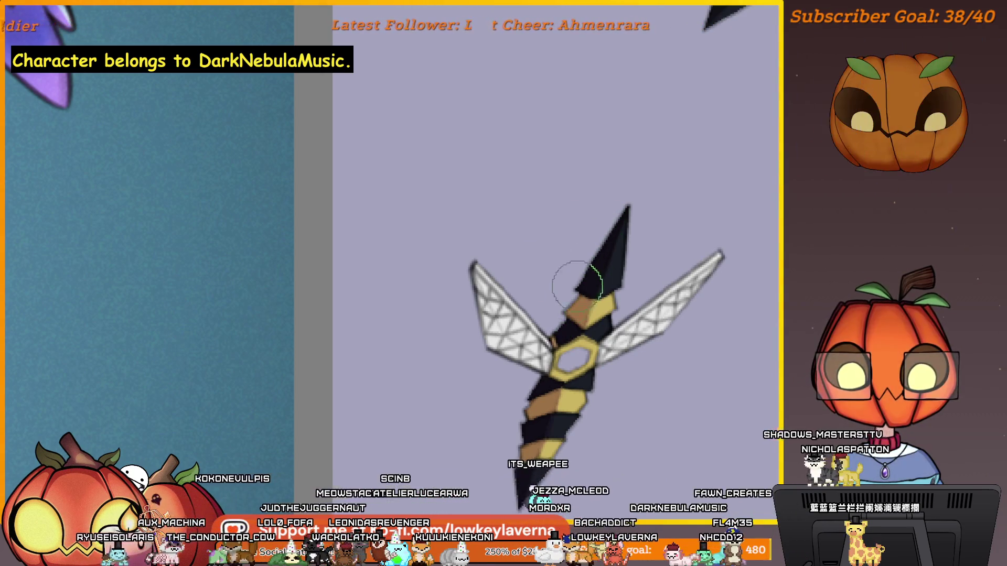
pyautogui.press(']')
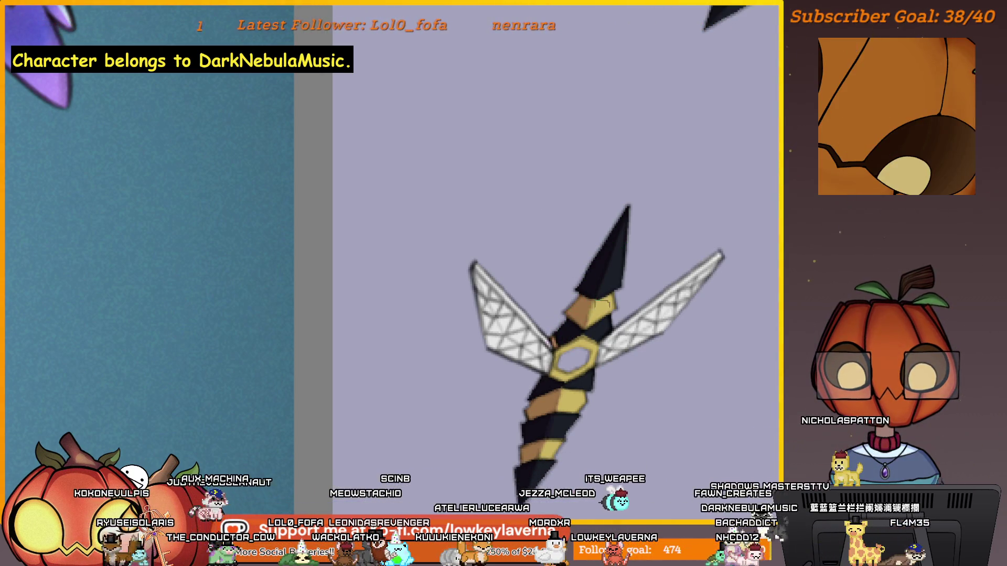
pyautogui.moveTo(688, 331); pyautogui.dragTo(640, 327)
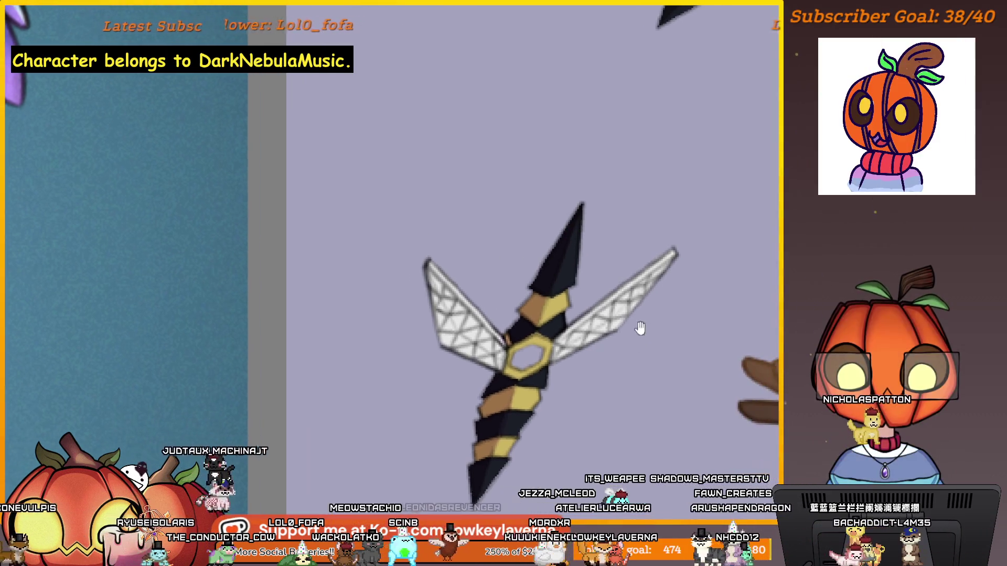
pyautogui.moveTo(561, 353); pyautogui.dragTo(645, 310)
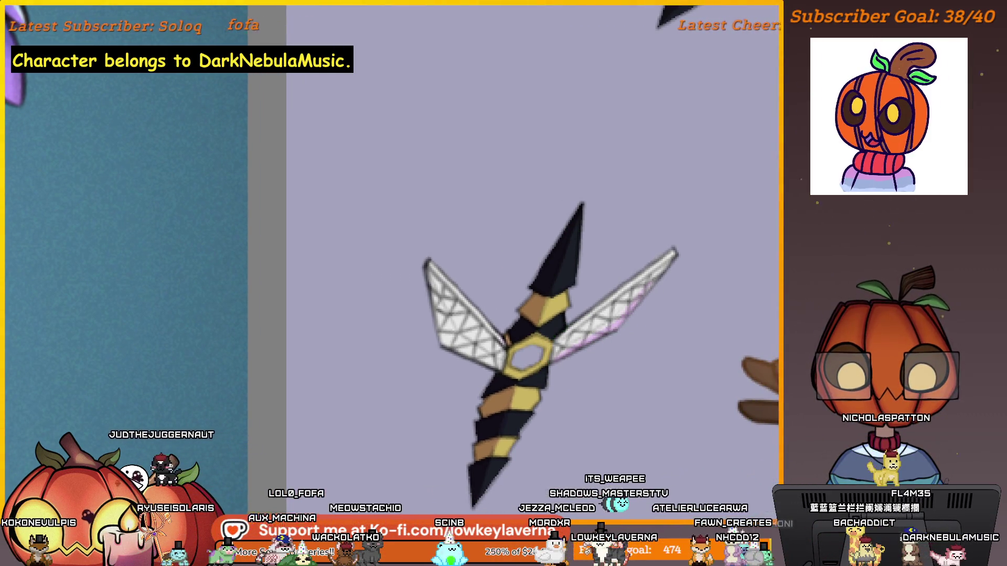
pyautogui.moveTo(492, 368); pyautogui.dragTo(551, 359)
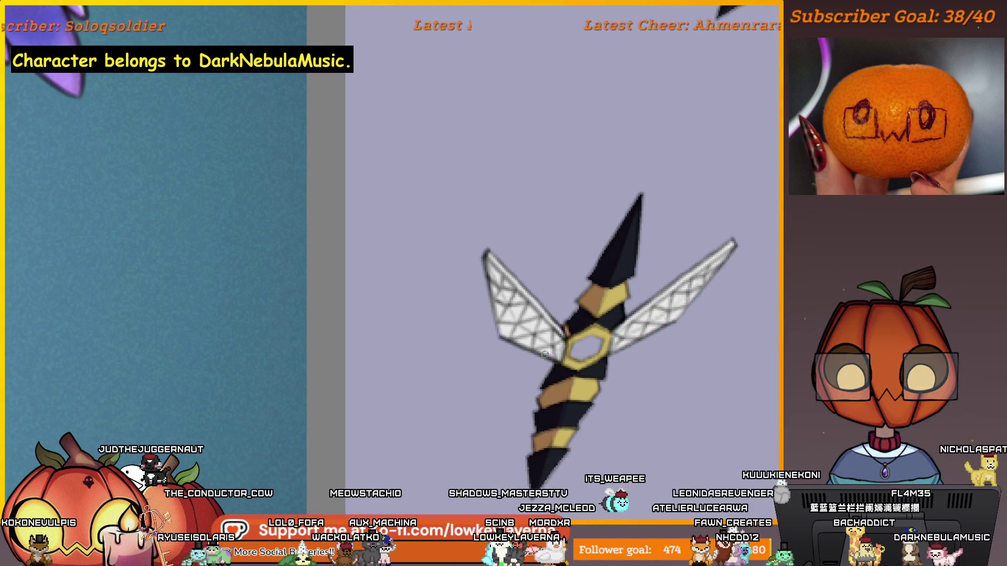
# Step: Mirror the canvas view horizontally
pyautogui.scroll(-5, 546, 189)
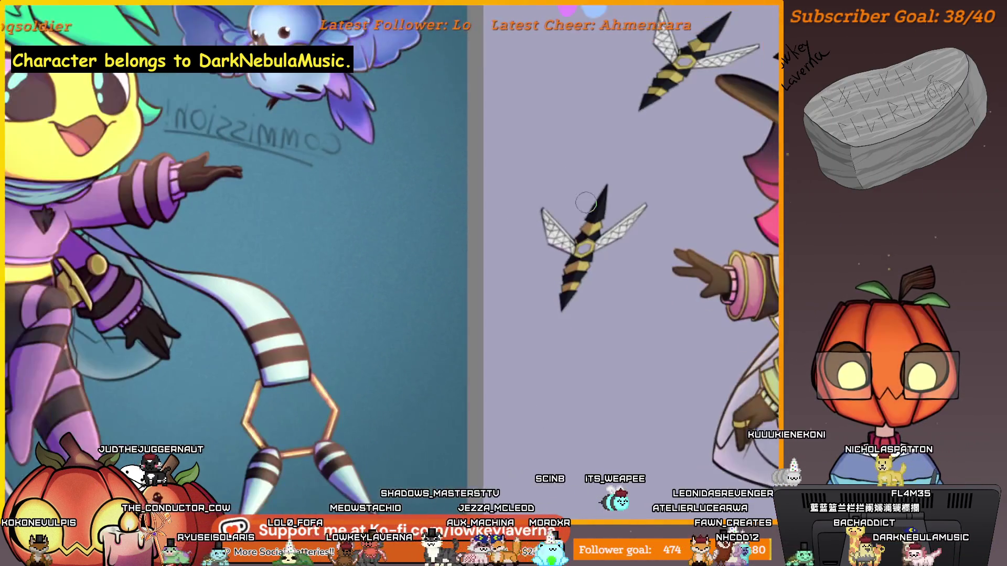
pyautogui.scroll(4, 577, 286)
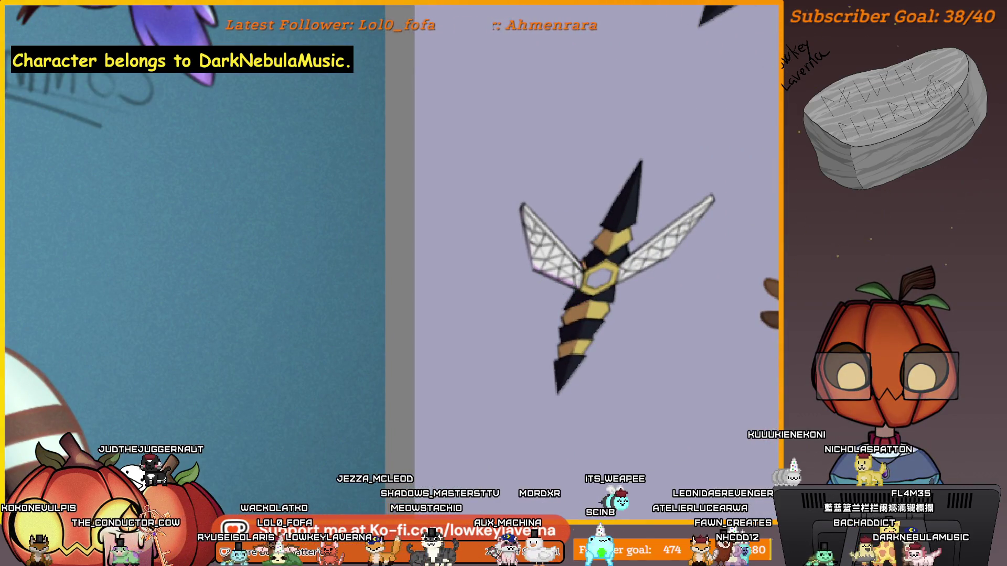
pyautogui.scroll(-5, 573, 152)
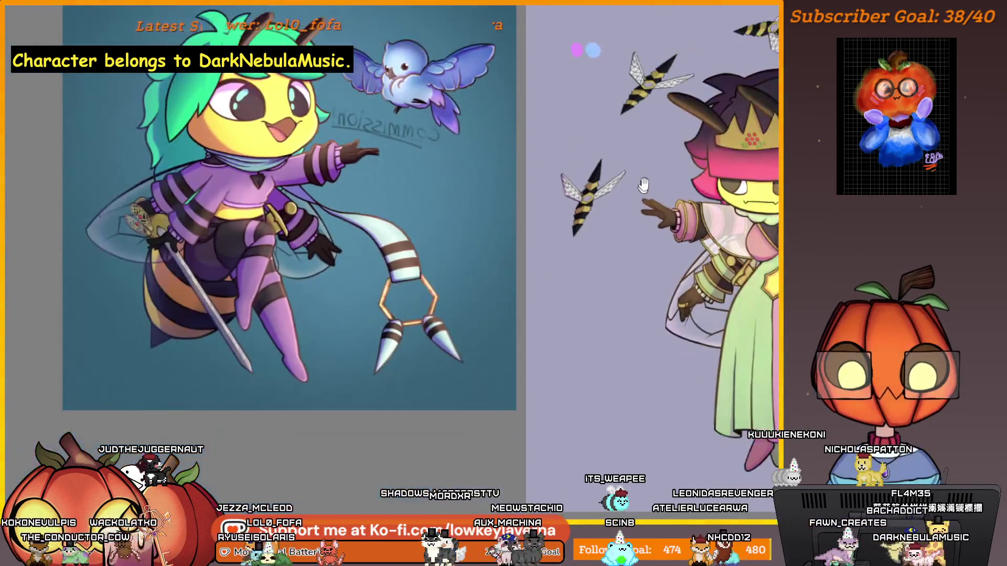
pyautogui.scroll(3, 505, 336)
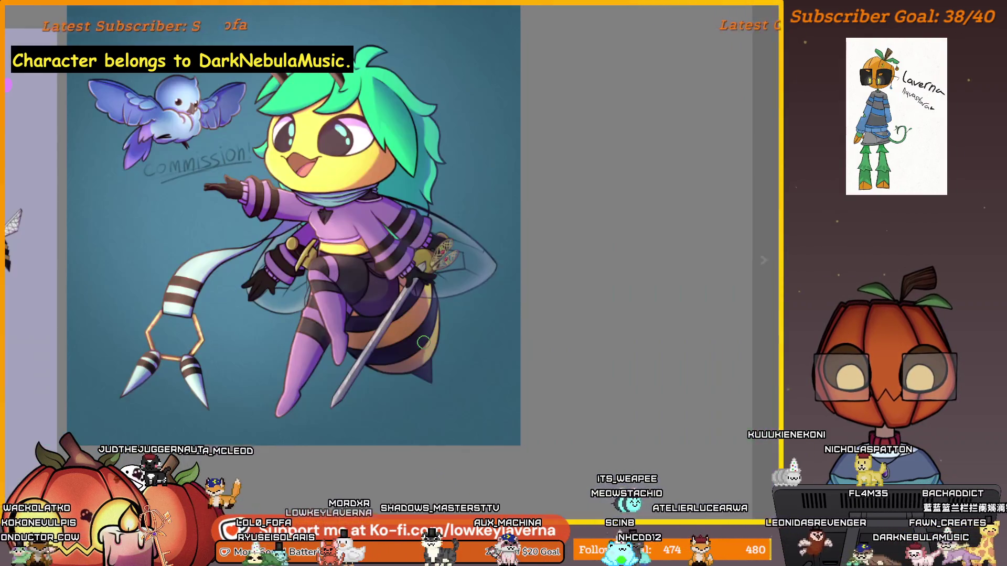
pyautogui.press('m')
# Step: Zoom in and centre the dagger beside the queen's outstretched hand
pyautogui.scroll(2, 609, 342)
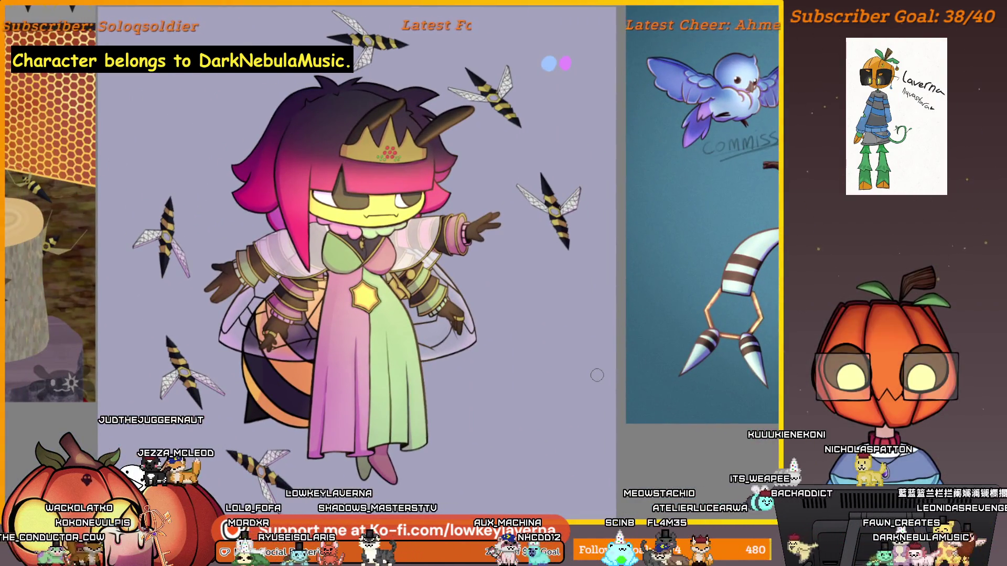
pyautogui.moveTo(609, 329); pyautogui.dragTo(606, 346)
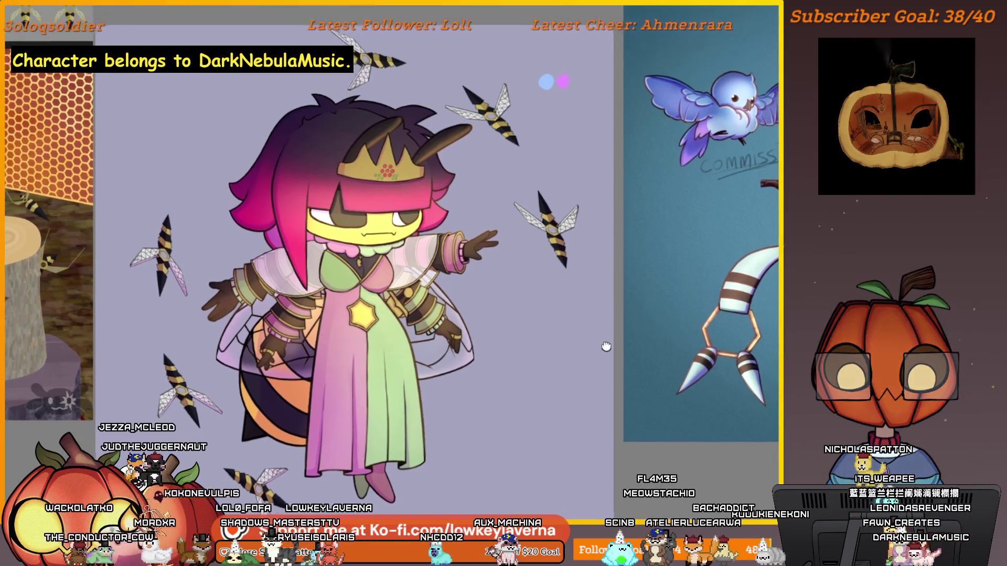
pyautogui.scroll(6, 603, 349)
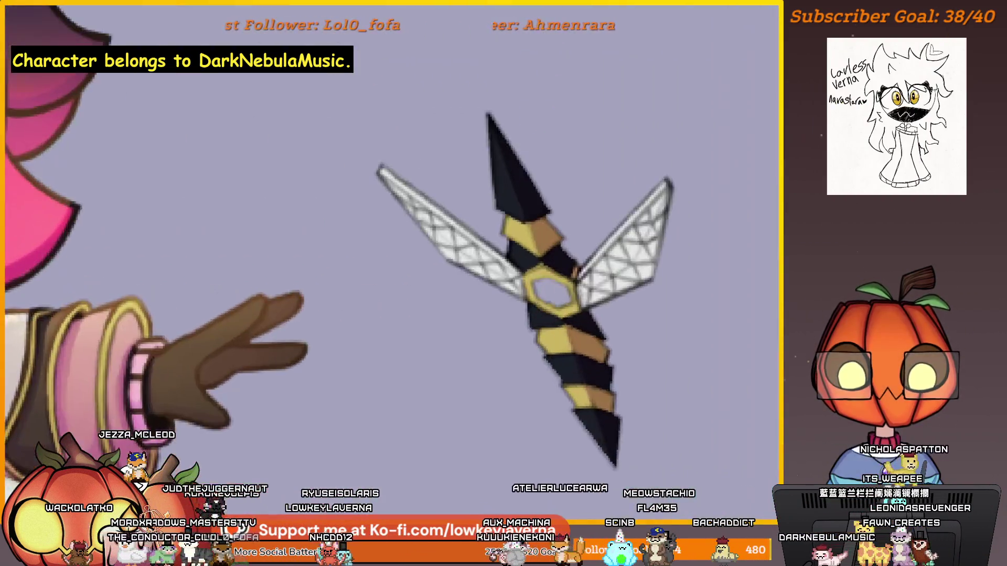
pyautogui.moveTo(494, 212); pyautogui.dragTo(501, 244)
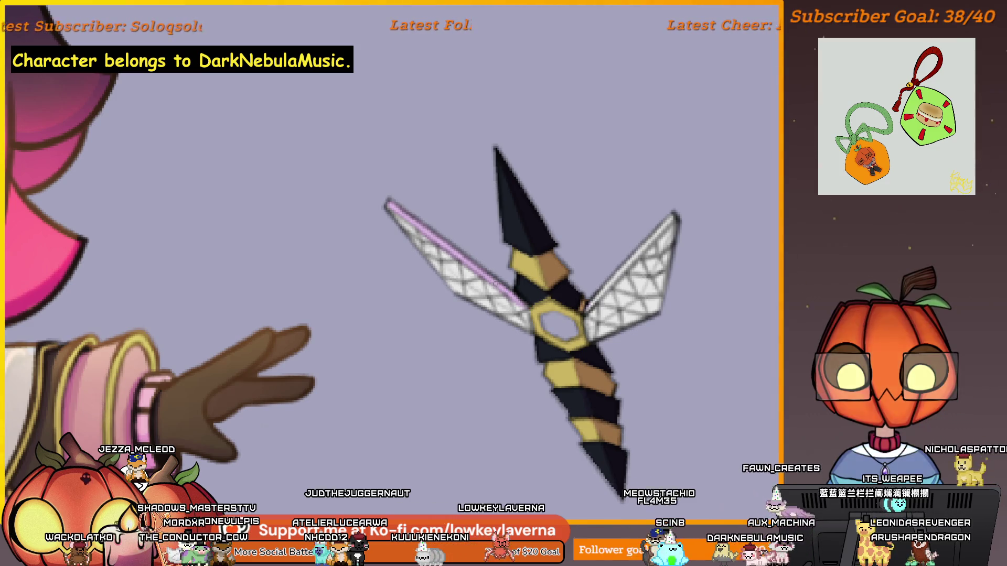
# Step: Pull back to the queen's head, then zoom in on the dagger above her antennae
pyautogui.moveTo(599, 297)
pyautogui.mouseDown()
pyautogui.moveTo(539, 336)
pyautogui.moveTo(615, 256)
pyautogui.mouseUp()
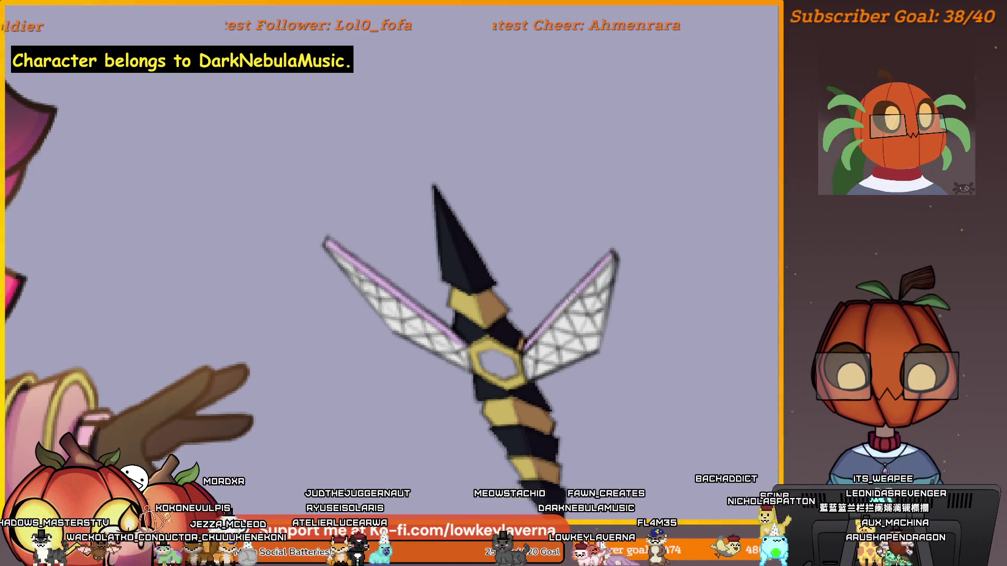
pyautogui.scroll(-5, 617, 303)
pyautogui.scroll(-3, 617, 303)
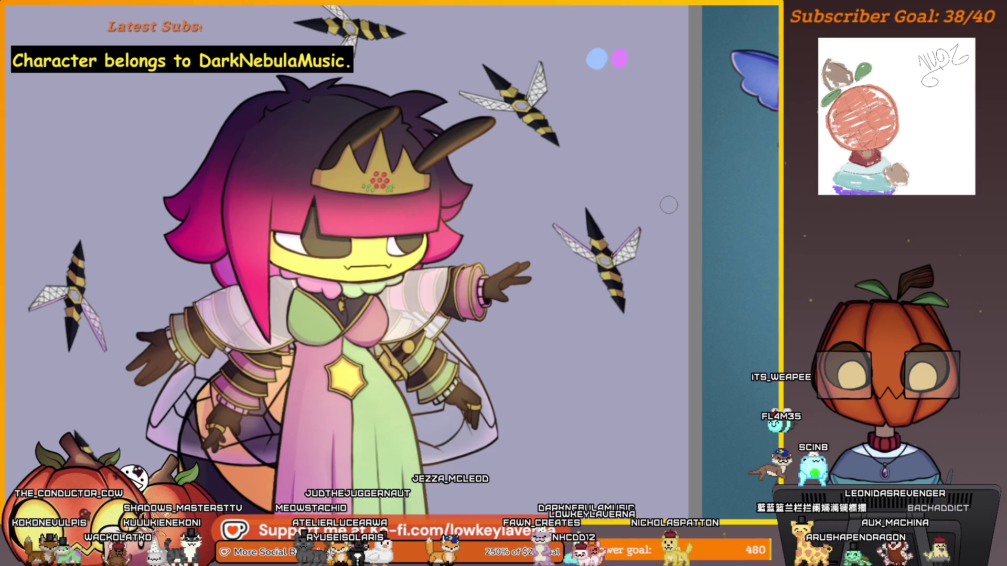
pyautogui.moveTo(641, 224)
pyautogui.mouseDown()
pyautogui.moveTo(630, 279)
pyautogui.moveTo(645, 308)
pyautogui.mouseUp()
pyautogui.scroll(1, 645, 314)
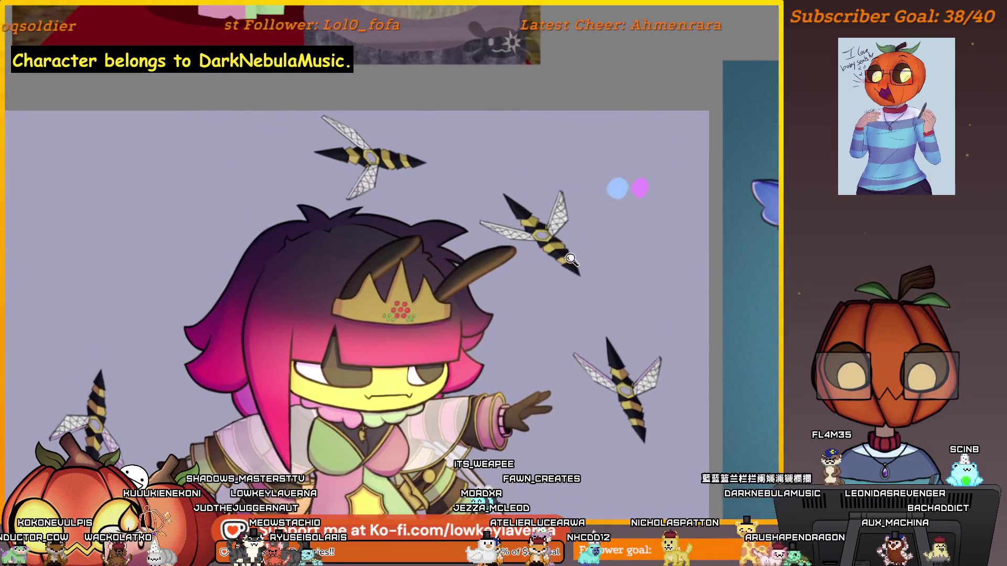
pyautogui.scroll(3, 645, 326)
pyautogui.scroll(1, 645, 338)
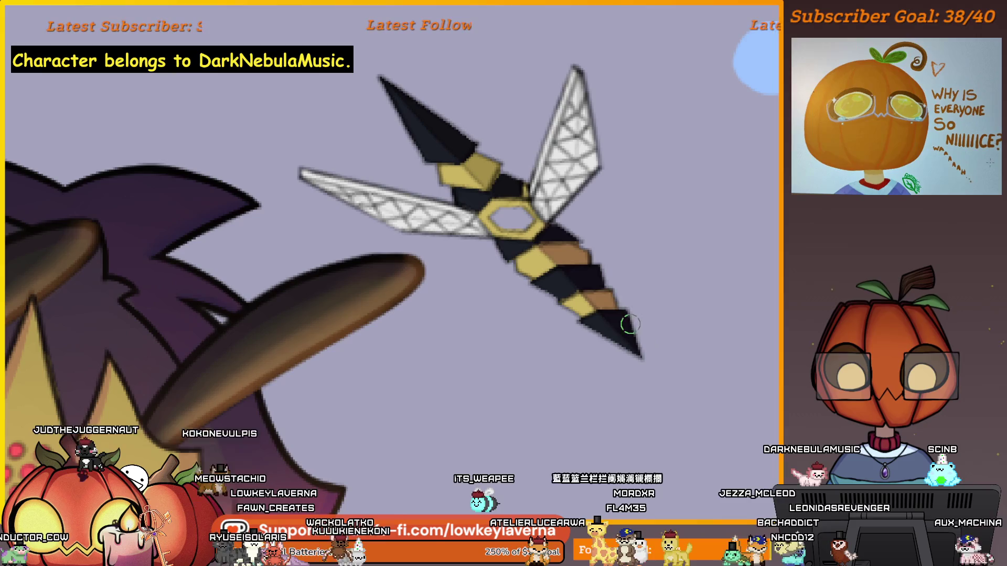
# Step: Paint a pink edge along the upper wing's left side and across its top
pyautogui.scroll(2, 611, 278)
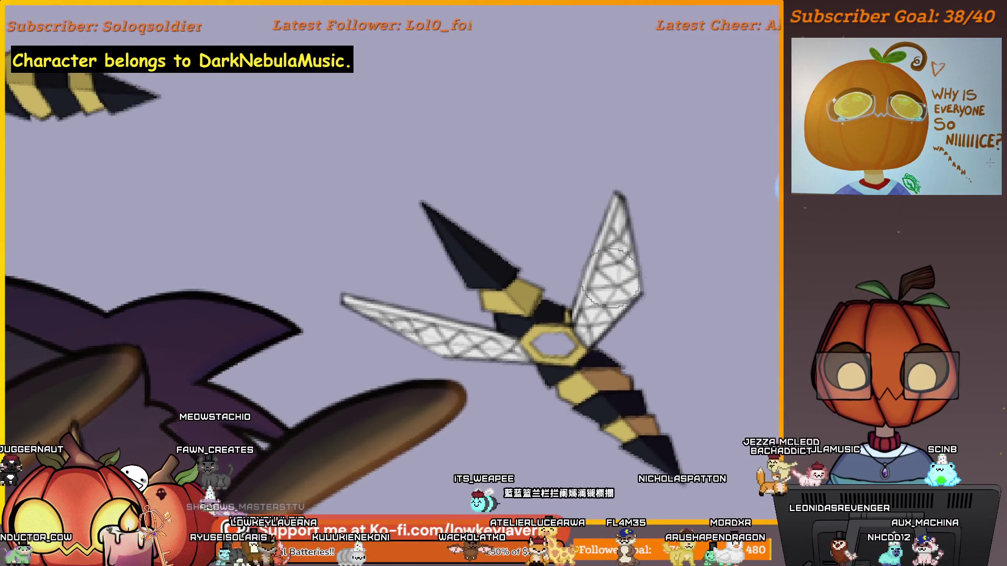
pyautogui.moveTo(575, 317); pyautogui.dragTo(616, 194)
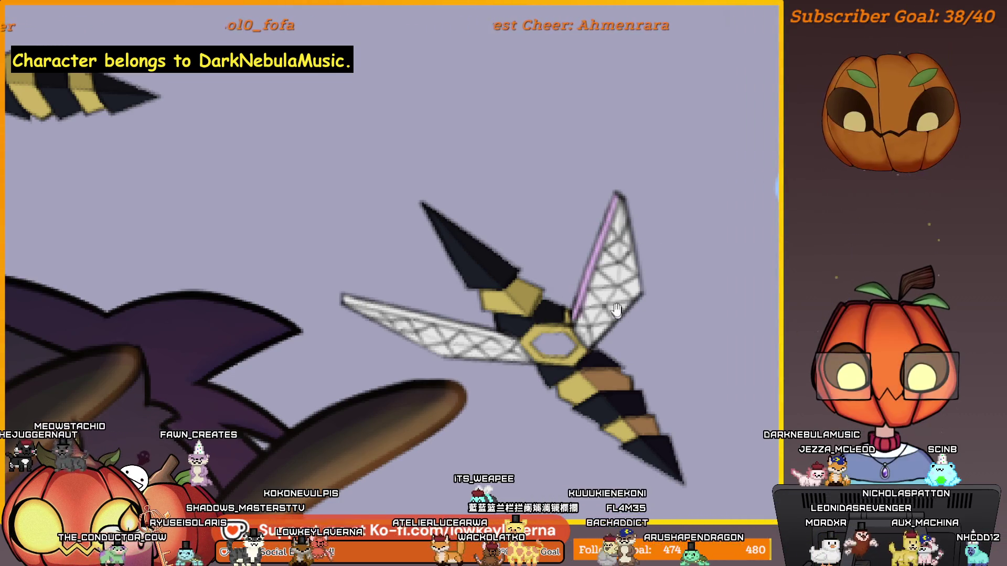
pyautogui.scroll(2, 668, 333)
pyautogui.moveTo(711, 334); pyautogui.dragTo(732, 322)
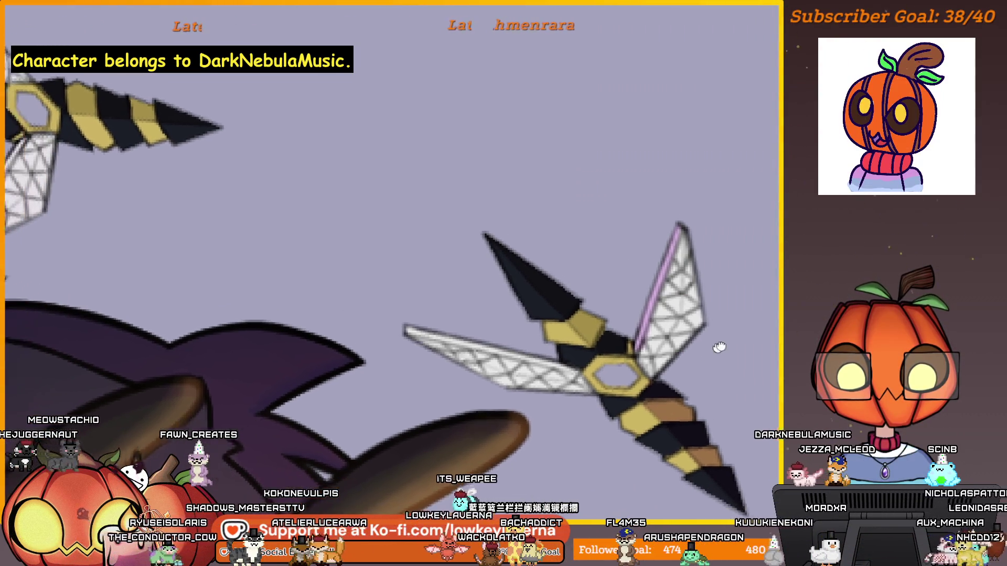
pyautogui.moveTo(737, 360); pyautogui.dragTo(722, 355)
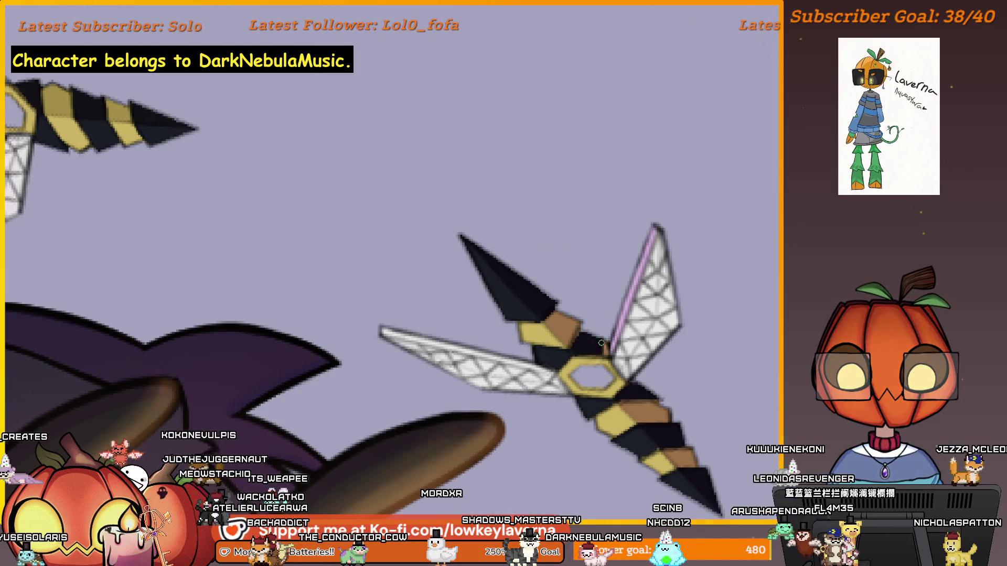
pyautogui.moveTo(562, 305); pyautogui.dragTo(603, 290)
pyautogui.moveTo(585, 234); pyautogui.dragTo(529, 290)
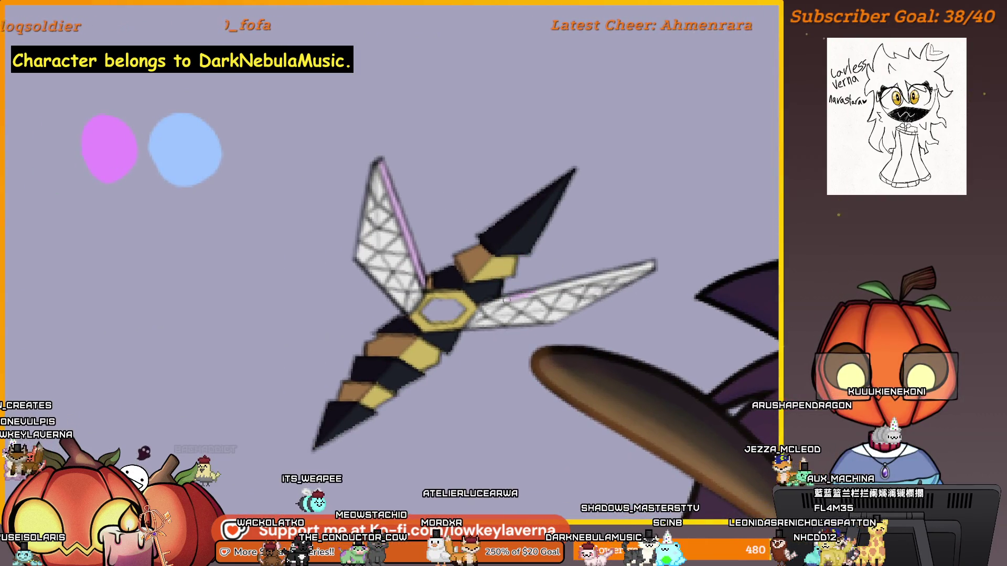
pyautogui.moveTo(511, 301); pyautogui.dragTo(656, 265)
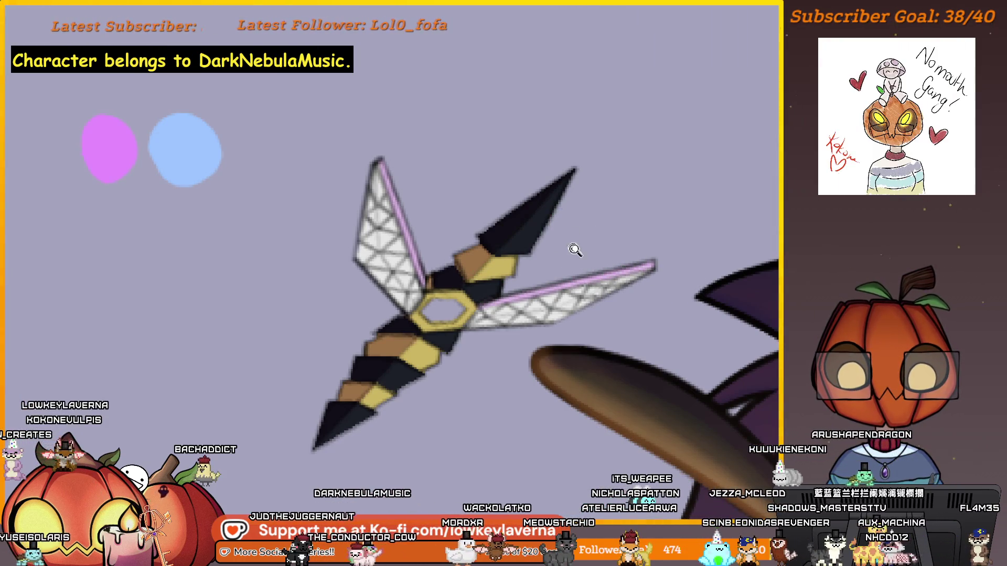
# Step: Check the whole drawing, then extend the pink accent line along the upper lattice blade
pyautogui.scroll(-3, 573, 251)
pyautogui.moveTo(596, 240); pyautogui.dragTo(434, 364)
pyautogui.moveTo(638, 299); pyautogui.dragTo(555, 330)
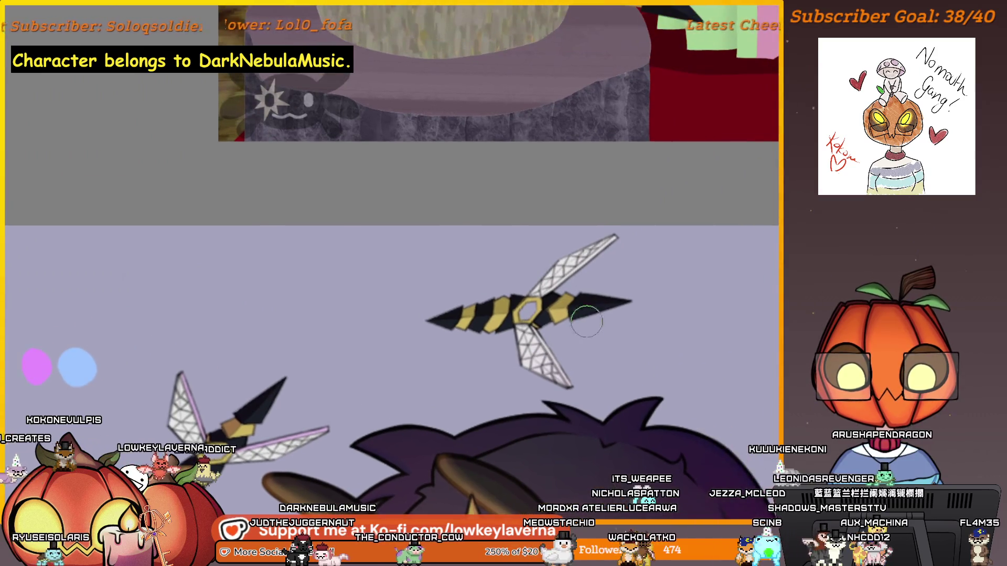
pyautogui.scroll(5, 519, 257)
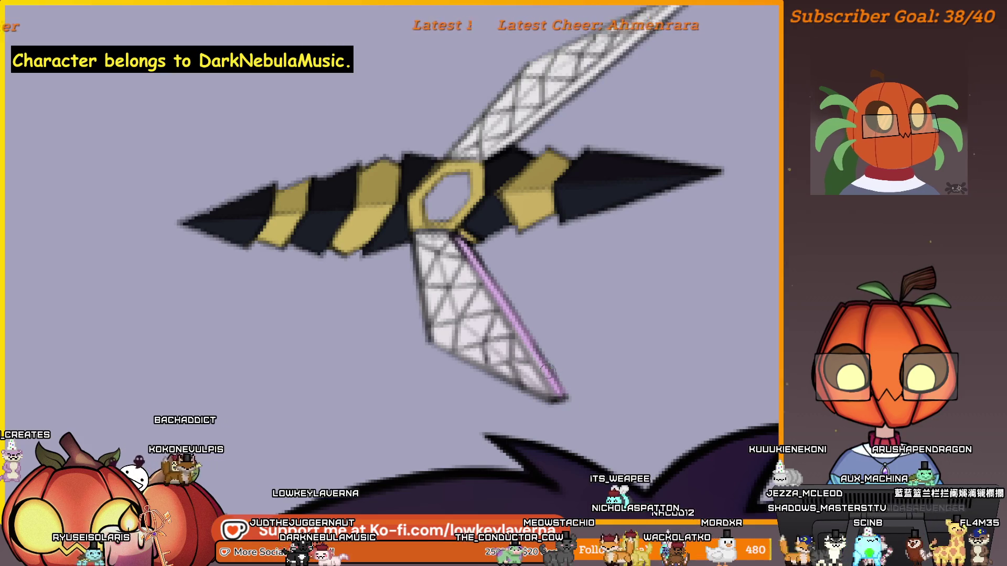
pyautogui.hotkey('ctrl', '0')
pyautogui.moveTo(581, 195); pyautogui.dragTo(590, 211)
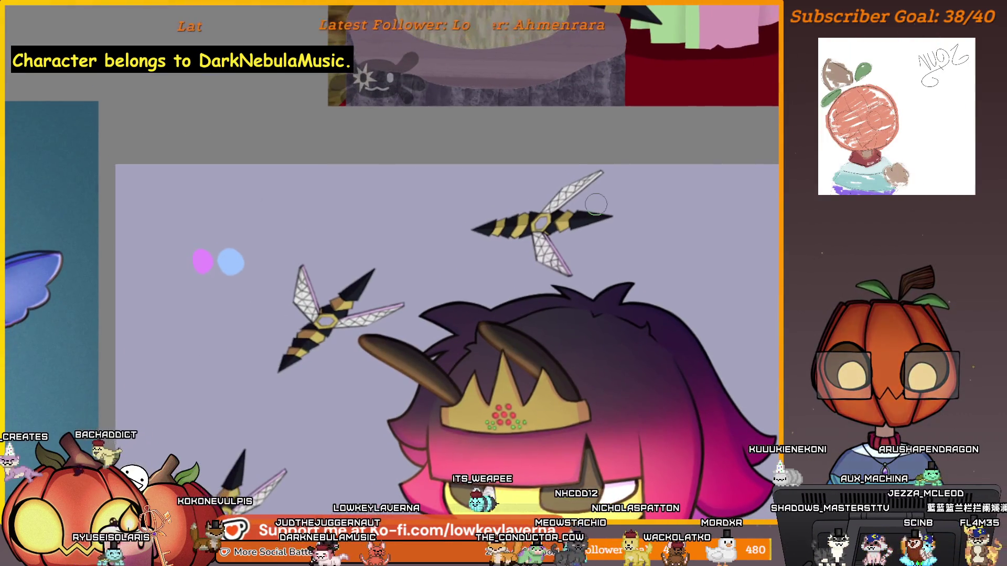
pyautogui.scroll(5, 571, 197)
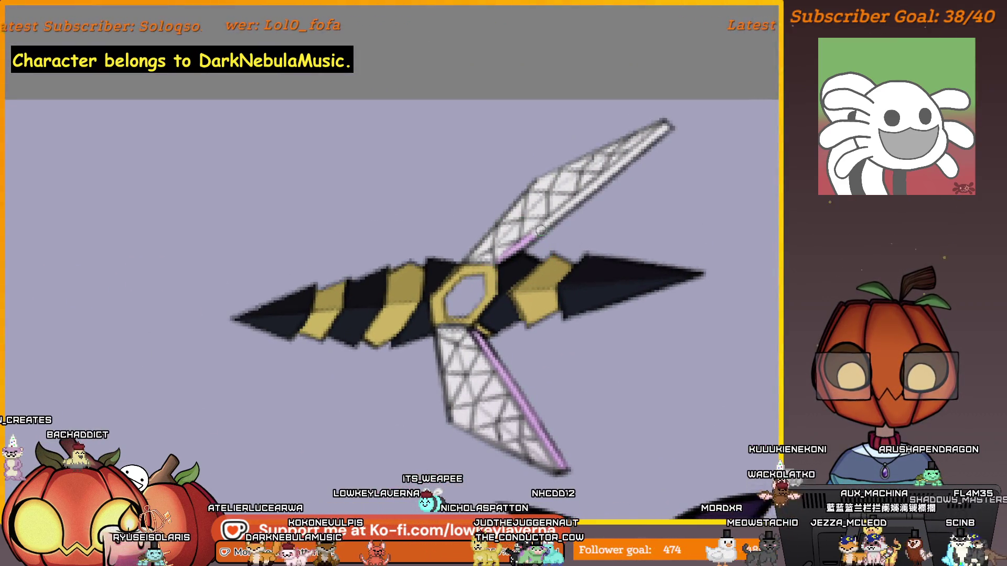
pyautogui.moveTo(540, 230); pyautogui.dragTo(629, 161)
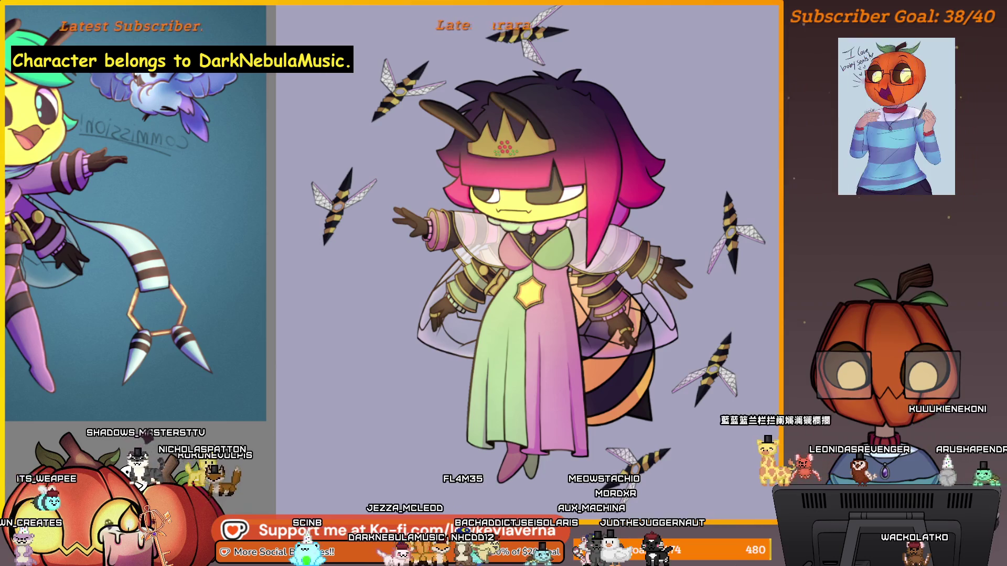
# Step: Compare the bee-queen artwork with the teal reference and the stump-and-stinger reference
pyautogui.scroll(5, 543, 166)
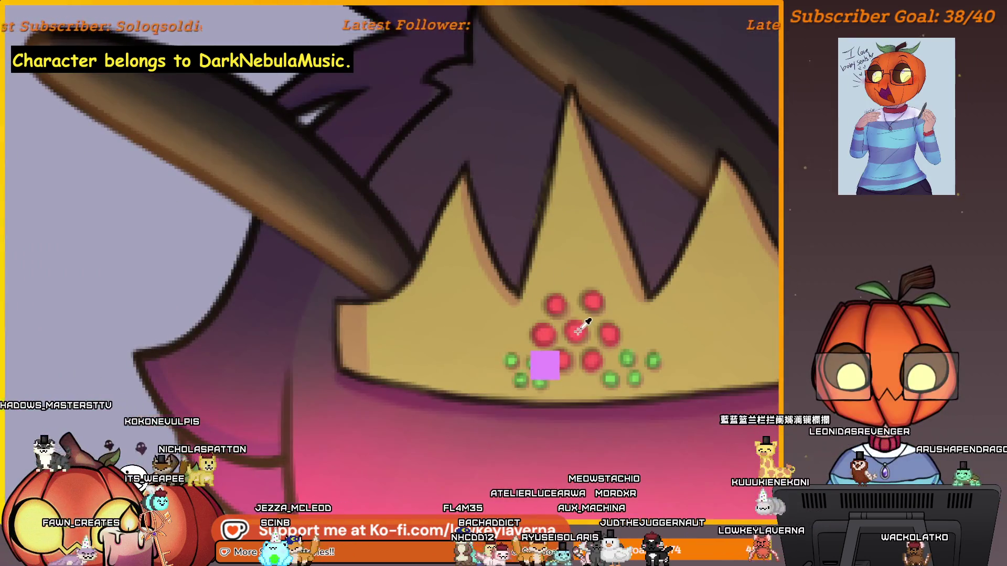
pyautogui.scroll(-5, 596, 270)
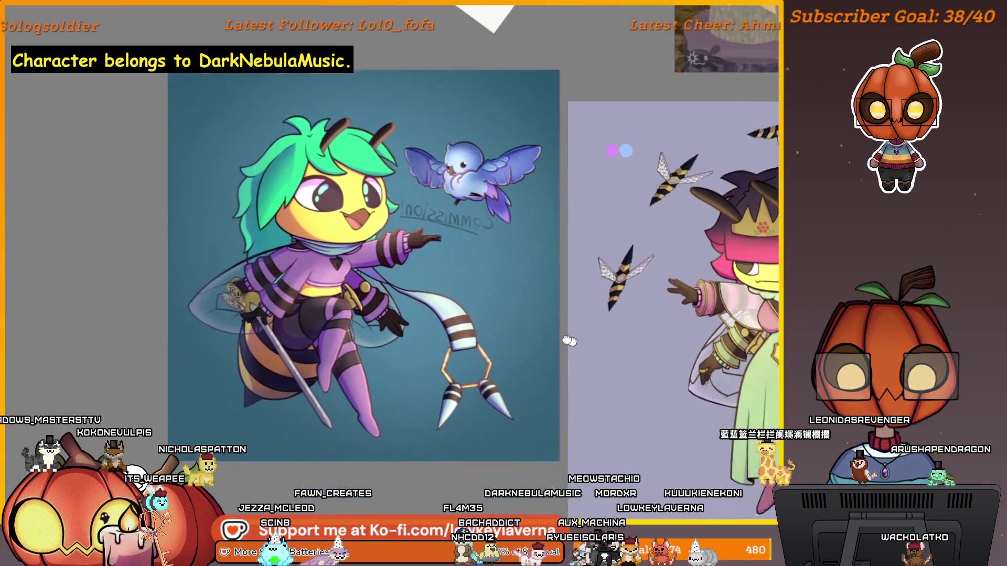
pyautogui.moveTo(569, 341); pyautogui.dragTo(455, 295)
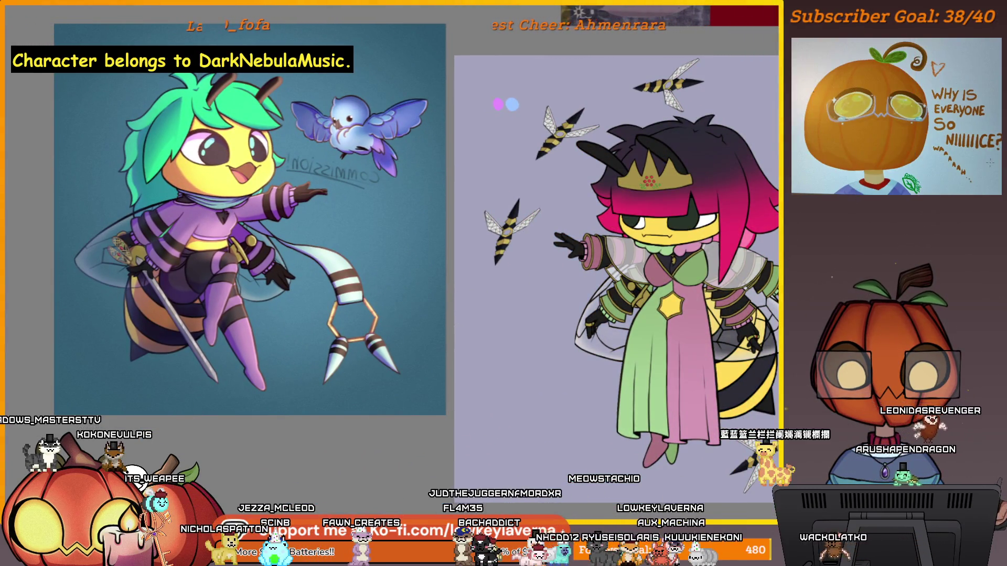
pyautogui.moveTo(577, 315); pyautogui.dragTo(458, 312)
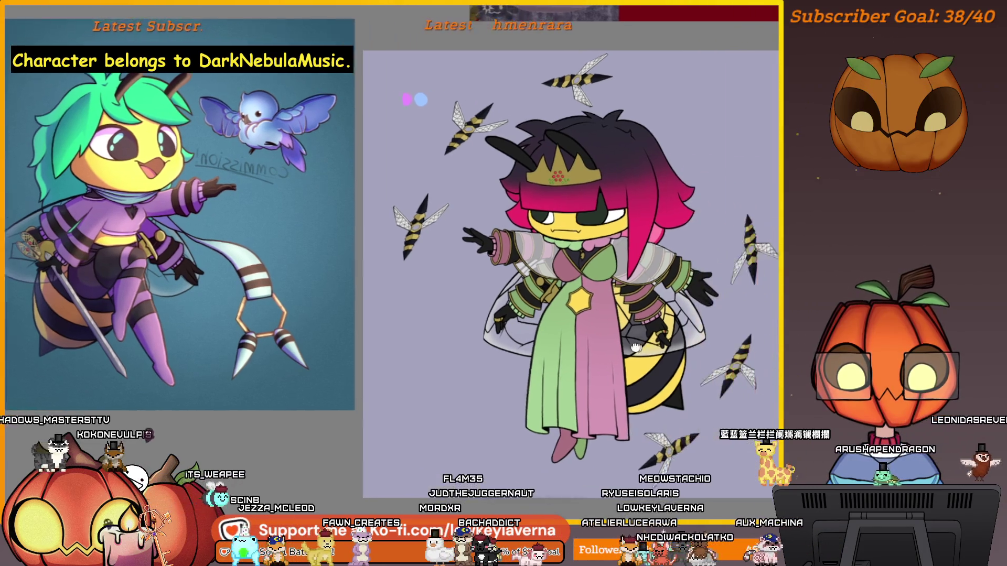
pyautogui.moveTo(240, 147); pyautogui.dragTo(397, 193)
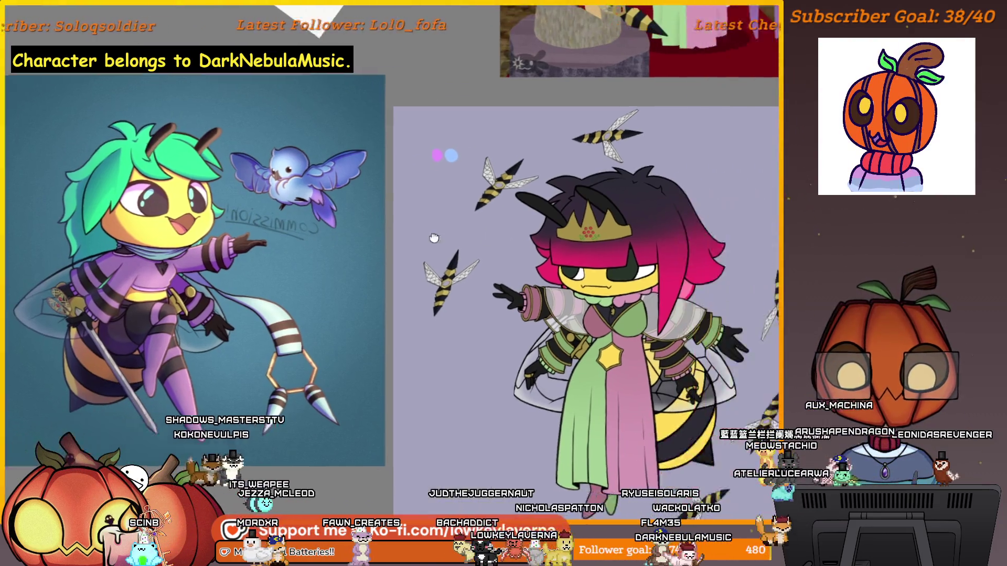
pyautogui.hscroll(10, 524, 318)
pyautogui.scroll(5, 525, 318)
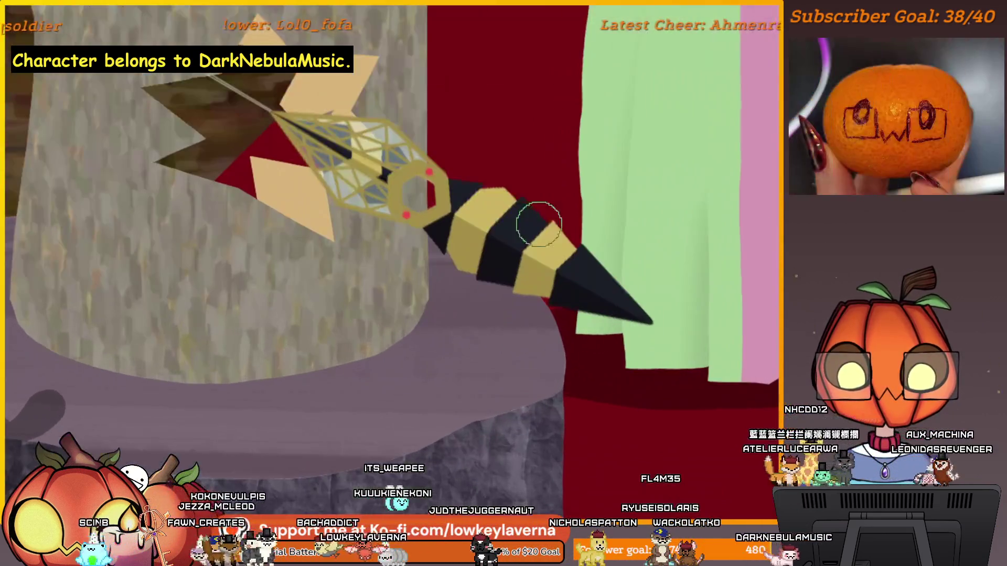
pyautogui.scroll(-2, 501, 225)
pyautogui.moveTo(503, 225); pyautogui.dragTo(538, 361)
# Step: Zoom in on the crown and sample its red gem colour
pyautogui.scroll(2, 538, 361)
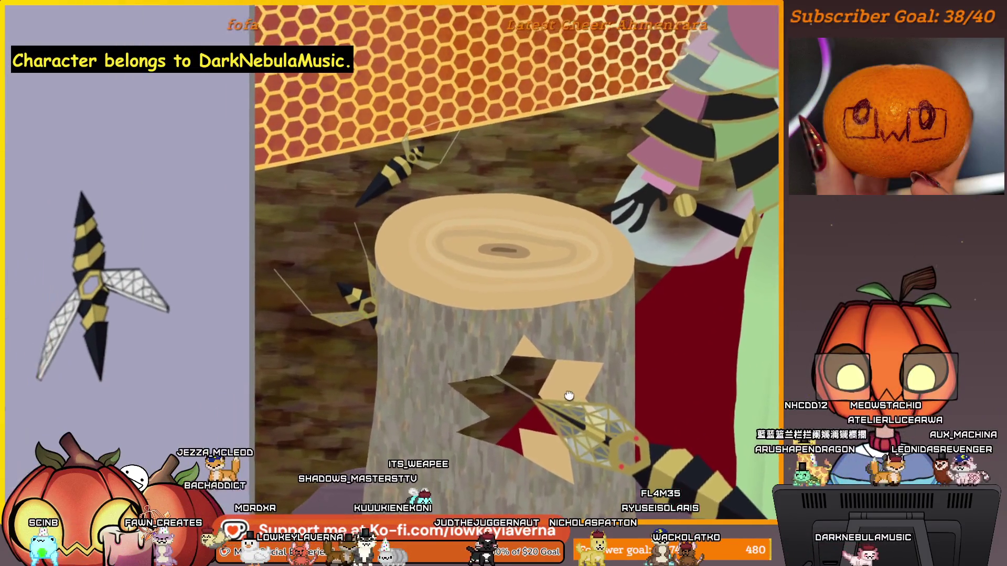
pyautogui.scroll(-2, 503, 210)
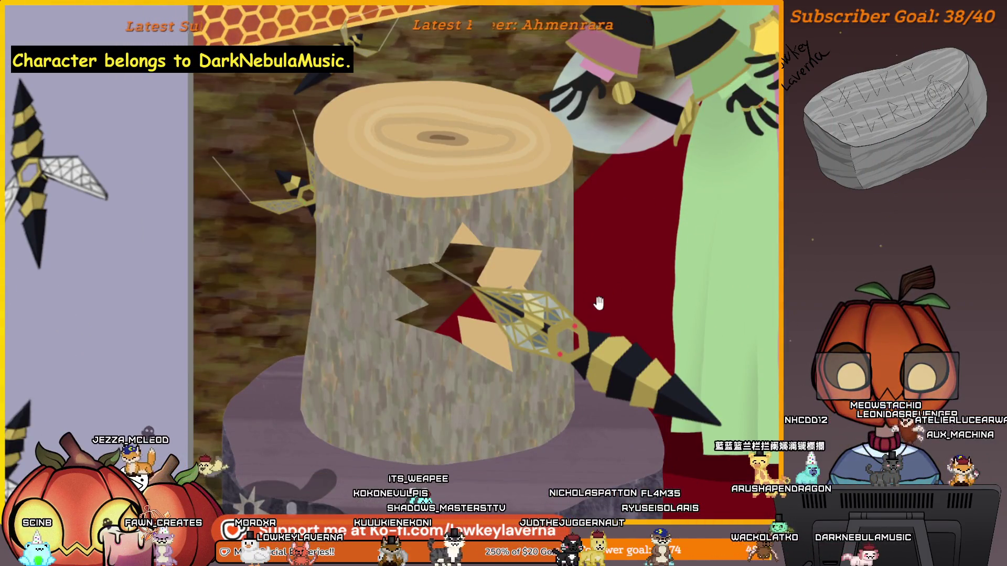
pyautogui.scroll(1, 599, 303)
pyautogui.scroll(-1, 616, 356)
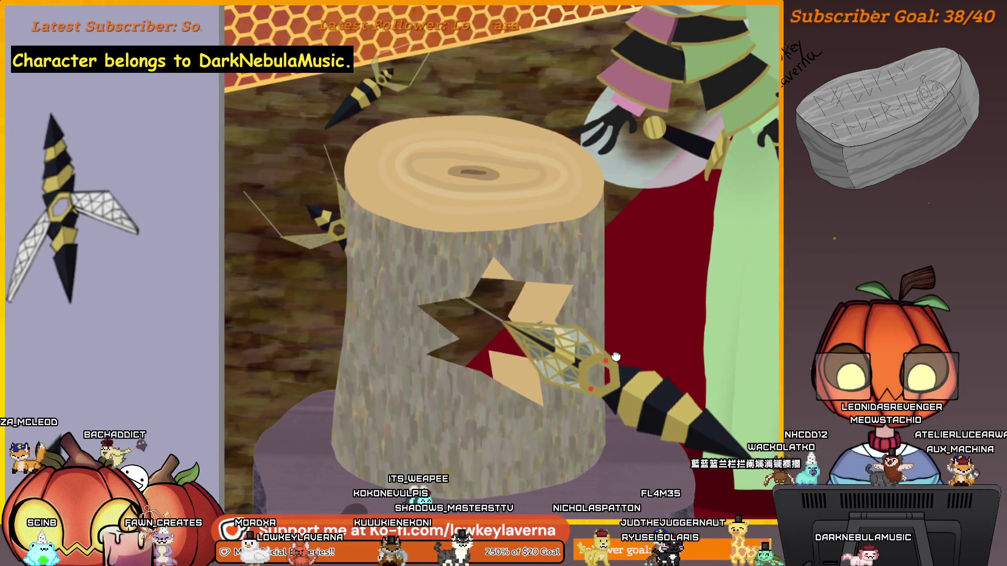
pyautogui.scroll(-3, 674, 292)
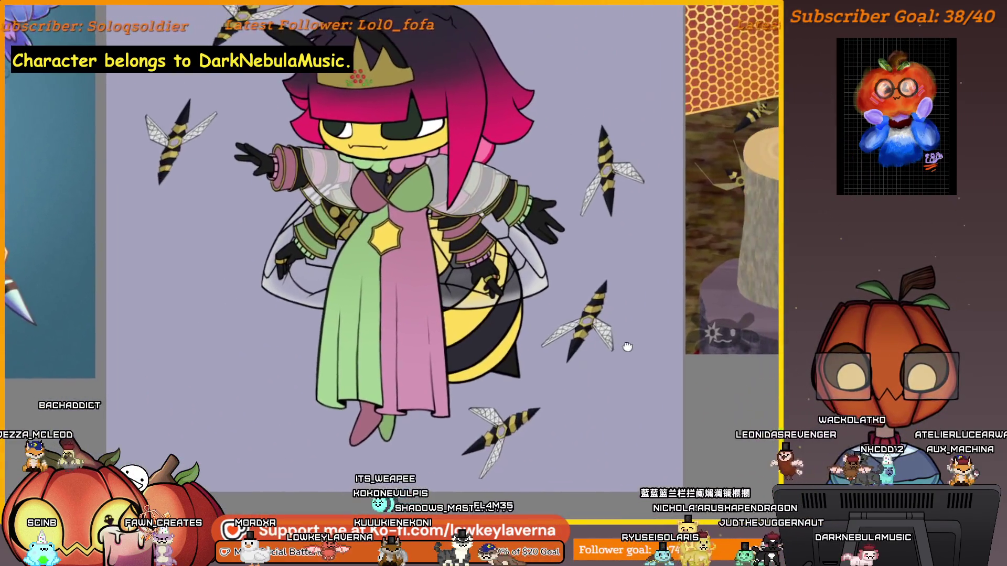
pyautogui.moveTo(631, 325); pyautogui.dragTo(716, 420)
pyautogui.scroll(5, 453, 215)
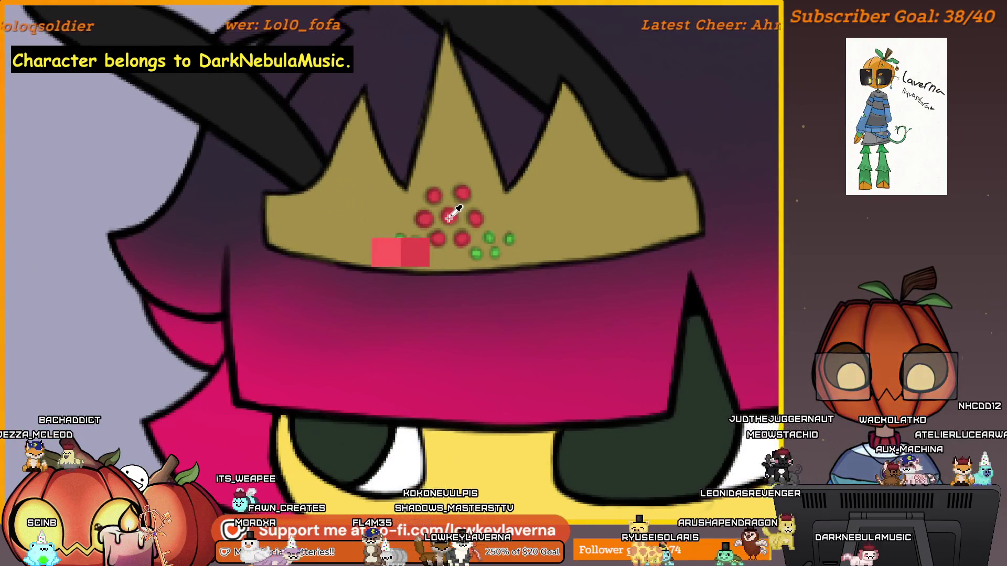
pyautogui.click(449, 216)
pyautogui.scroll(-5, 449, 217)
pyautogui.scroll(-5, 544, 335)
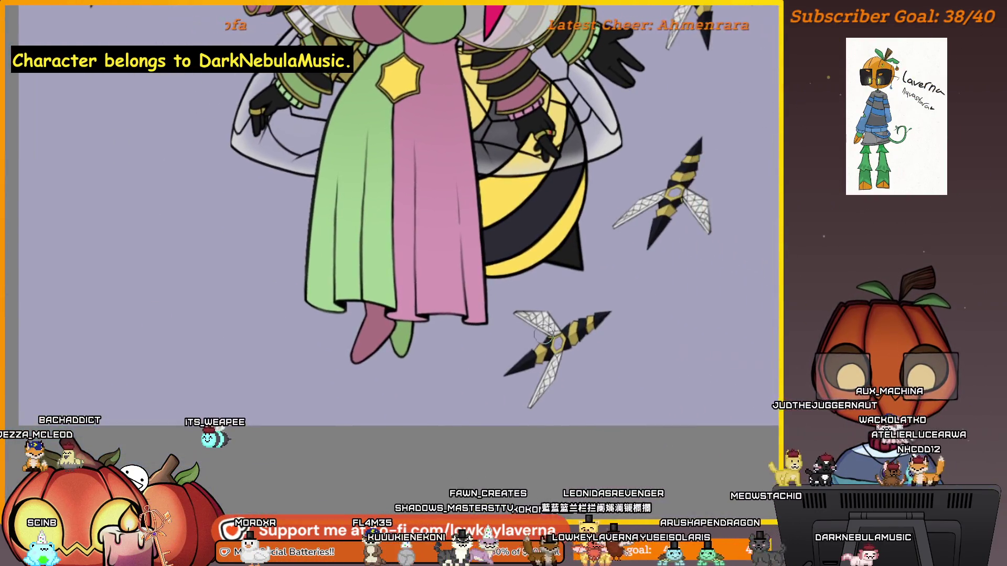
pyautogui.scroll(5, 544, 336)
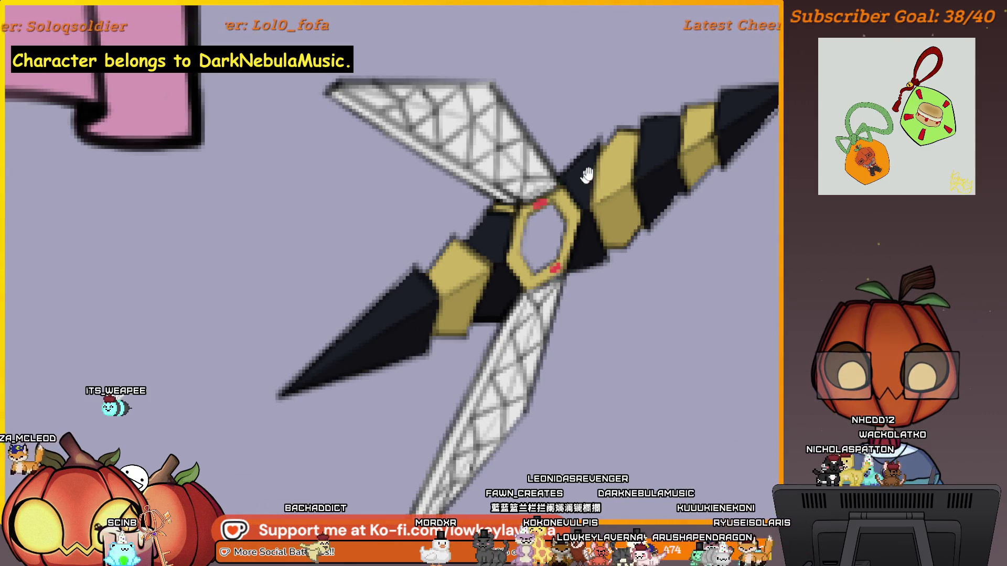
pyautogui.scroll(-5, 675, 189)
pyautogui.scroll(-3, 603, 258)
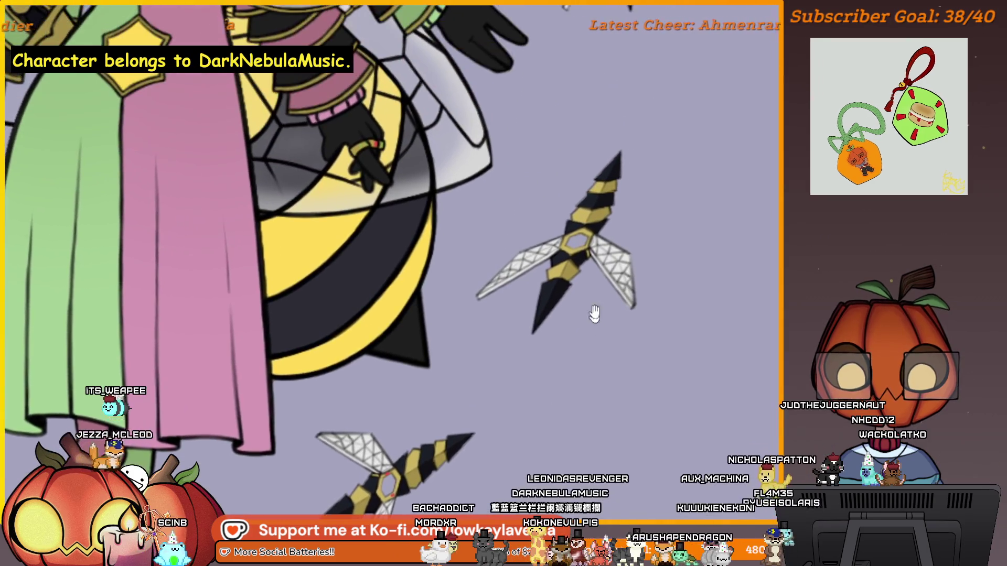
pyautogui.scroll(5, 599, 247)
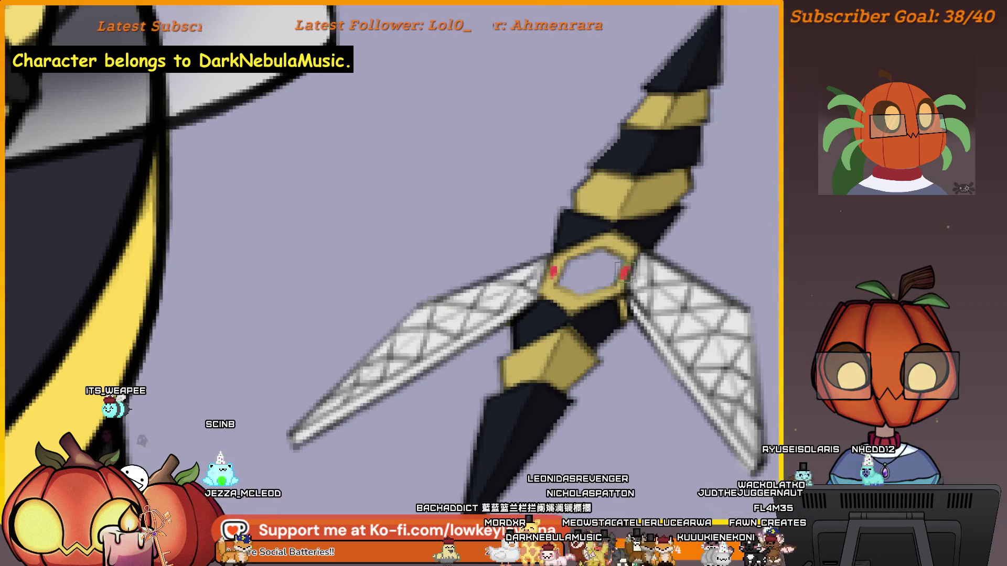
pyautogui.scroll(-5, 665, 199)
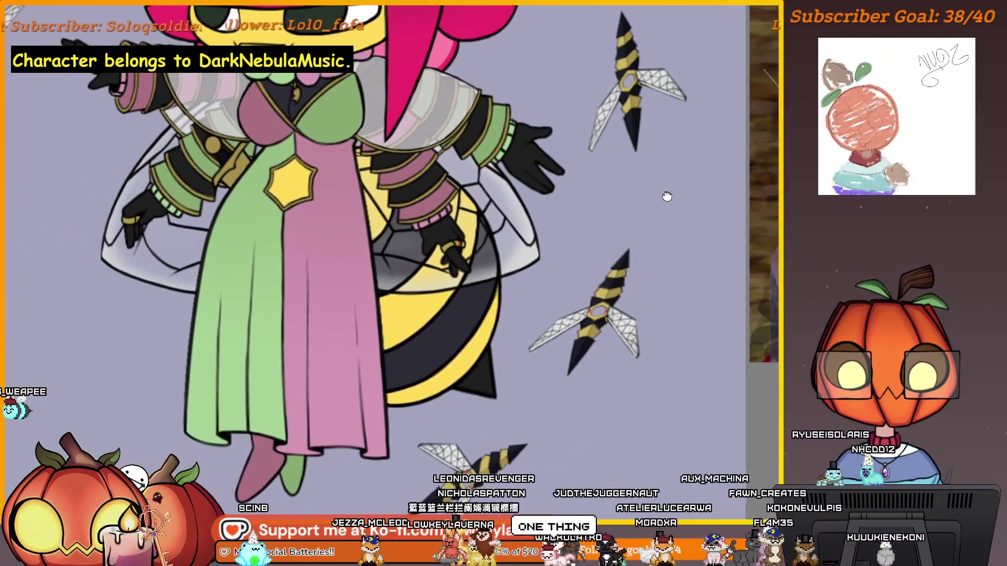
pyautogui.moveTo(665, 198); pyautogui.dragTo(660, 216)
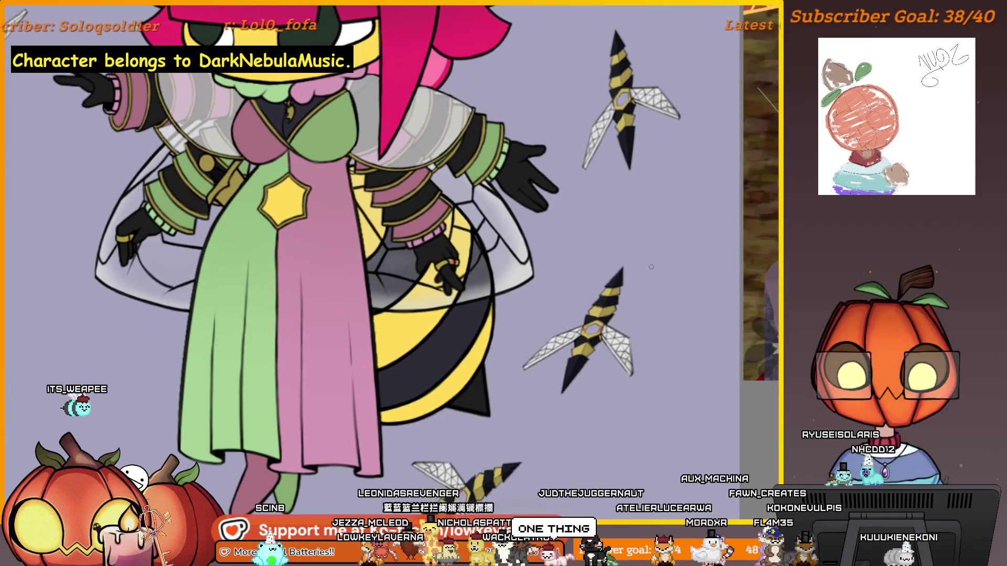
pyautogui.moveTo(639, 385); pyautogui.dragTo(674, 237)
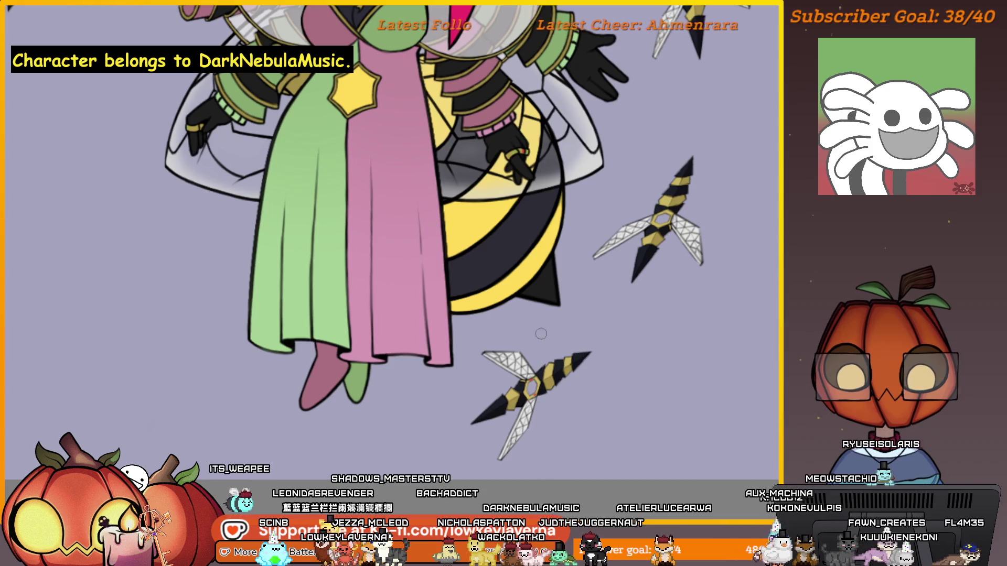
pyautogui.scroll(5, 540, 367)
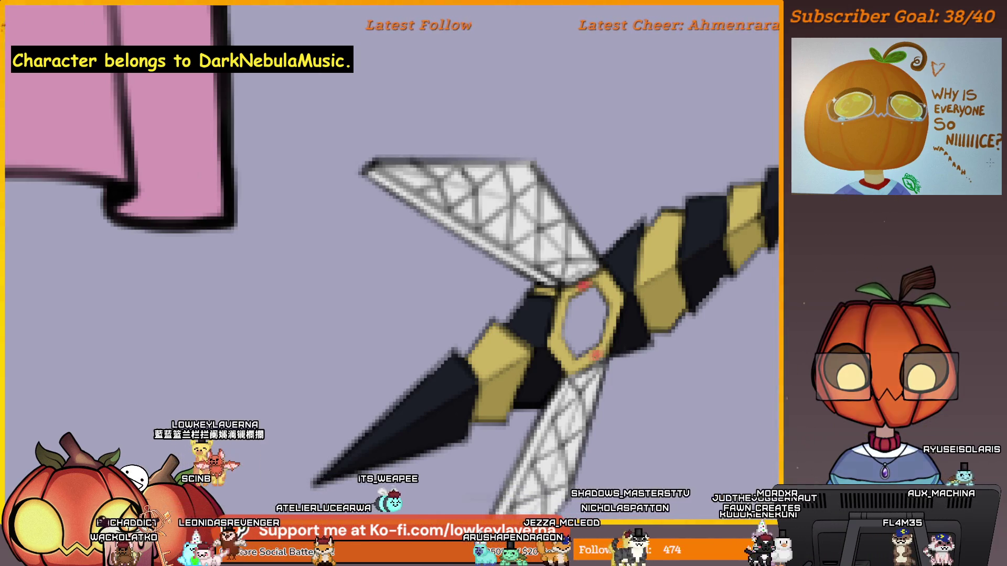
pyautogui.scroll(-3, 609, 343)
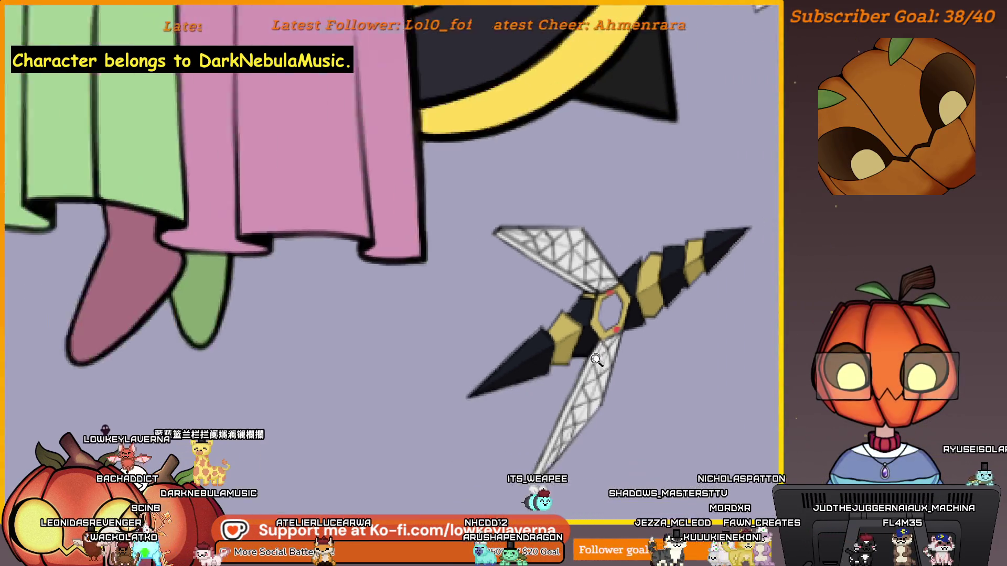
pyautogui.scroll(2, 619, 336)
pyautogui.scroll(2, 636, 321)
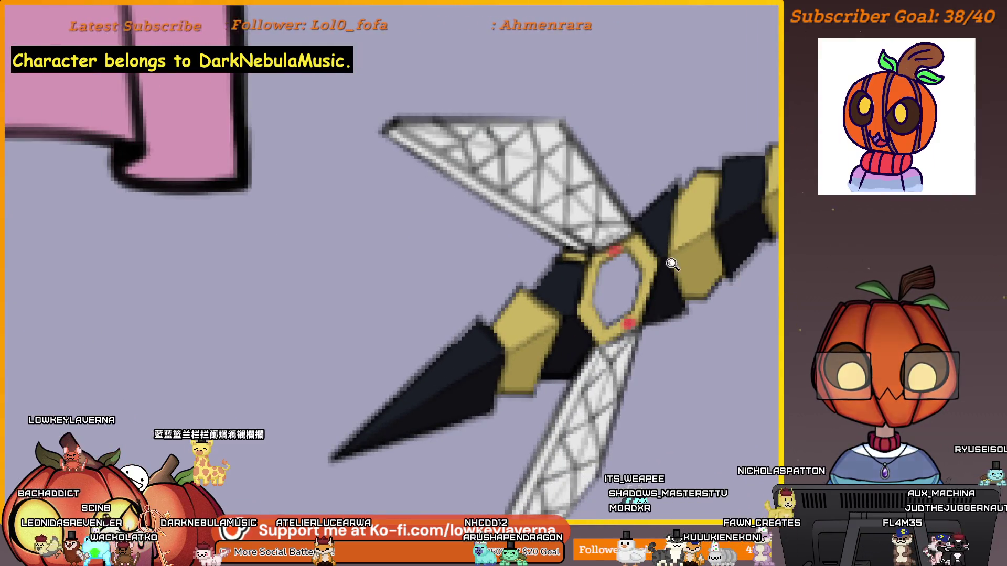
pyautogui.scroll(-3, 651, 294)
pyautogui.scroll(-3, 641, 308)
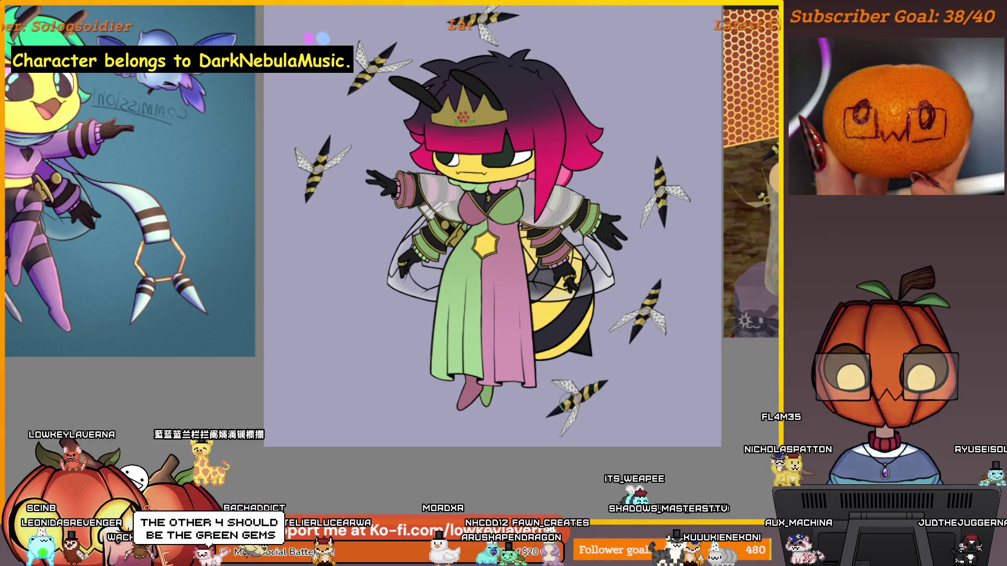
pyautogui.scroll(5, 656, 188)
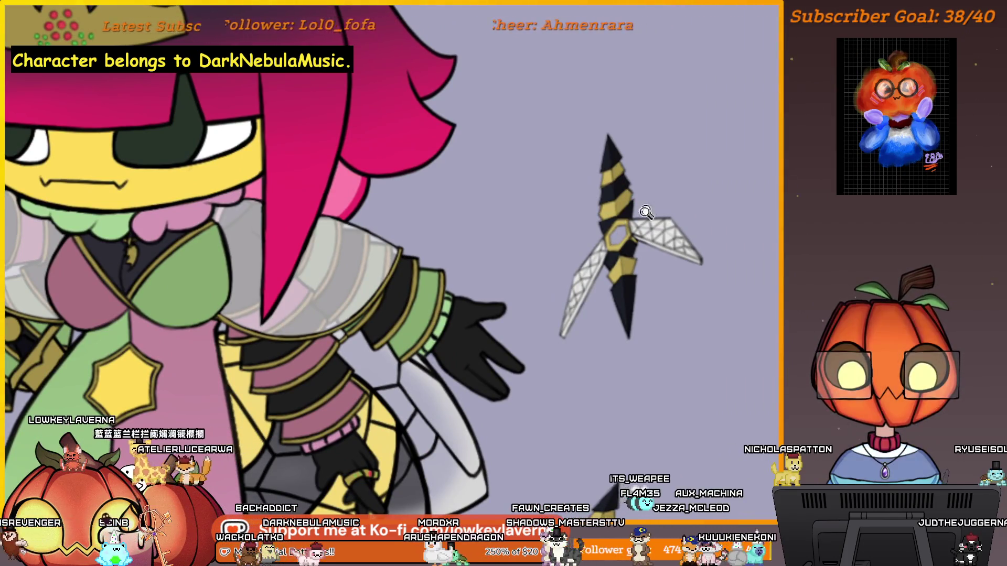
# Step: Look over the stump-and-dagger reference and the teal reference sheet
pyautogui.scroll(-5, 648, 210)
pyautogui.hscroll(5, 660, 415)
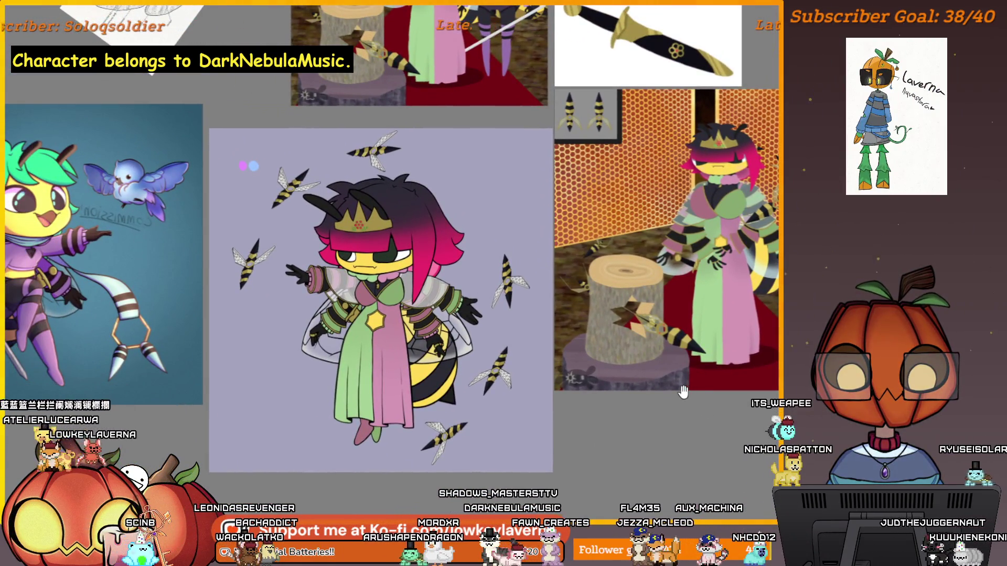
pyautogui.scroll(3, 683, 393)
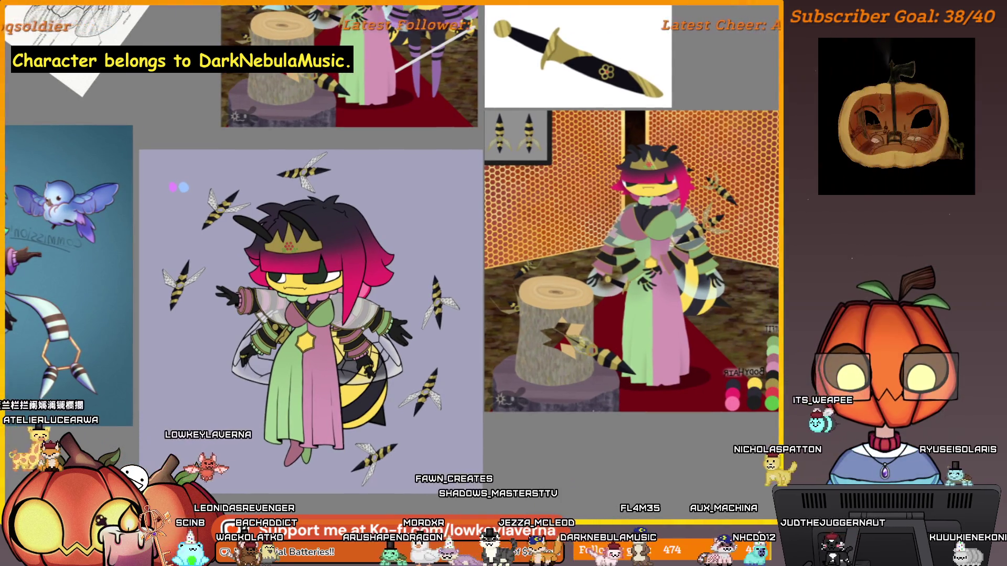
pyautogui.scroll(2, 577, 414)
pyautogui.scroll(3, 577, 415)
pyautogui.moveTo(613, 413)
pyautogui.mouseDown()
pyautogui.moveTo(631, 369)
pyautogui.moveTo(731, 331)
pyautogui.mouseUp()
pyautogui.scroll(-2, 632, 362)
pyautogui.scroll(-2, 635, 351)
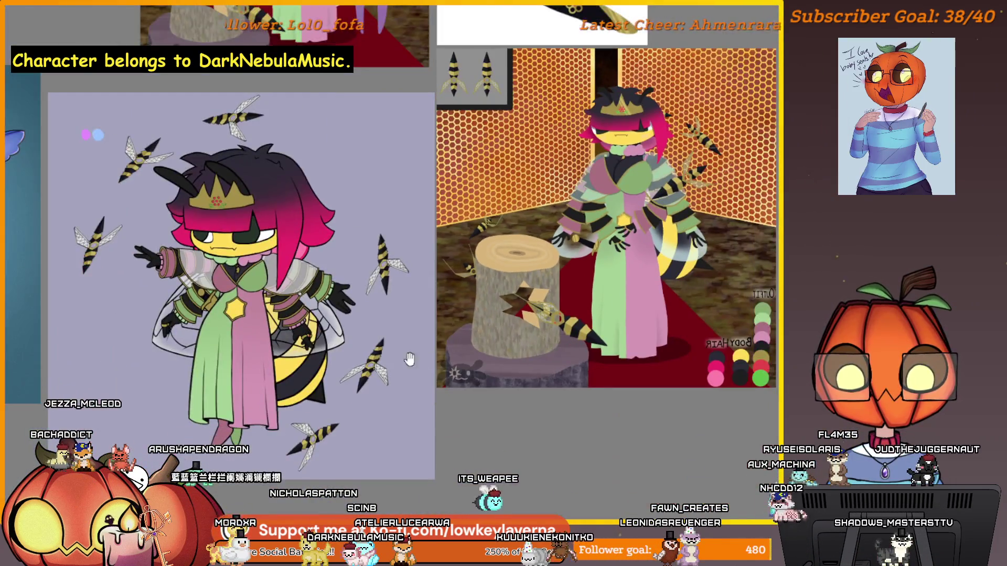
pyautogui.moveTo(410, 360); pyautogui.dragTo(567, 339)
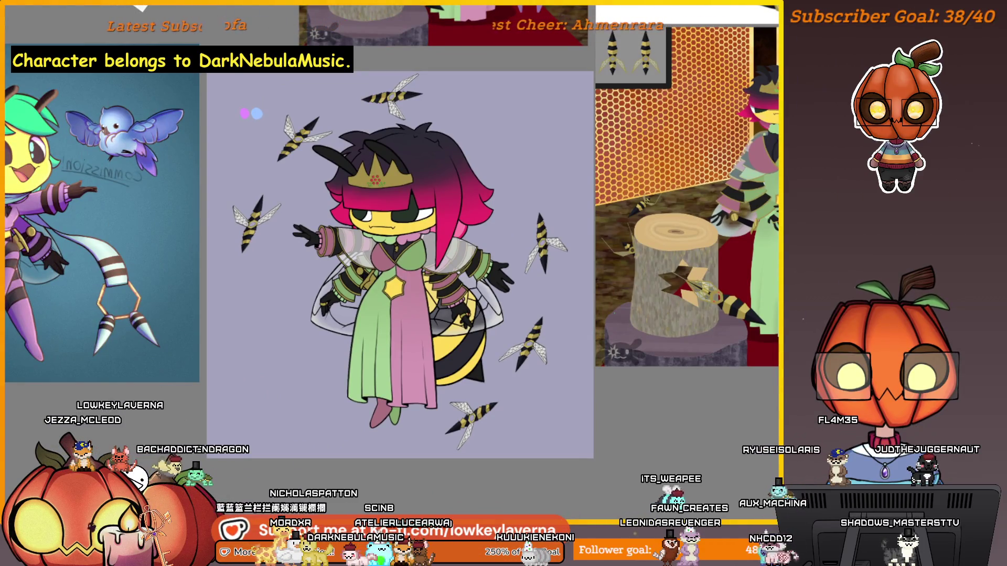
pyautogui.scroll(5, 532, 318)
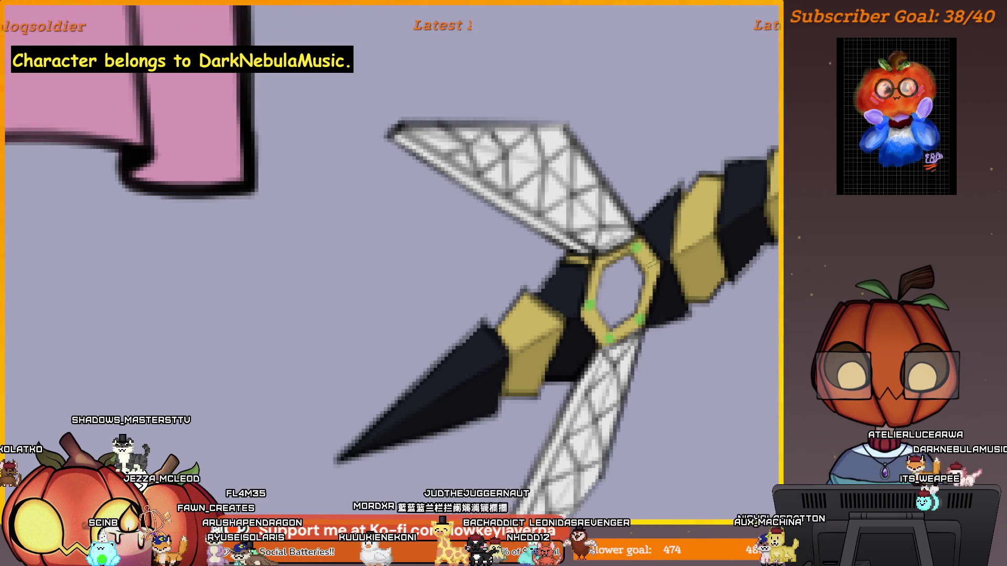
# Step: Zoom around the lower dress and wing, then frame the whole character
pyautogui.moveTo(672, 257); pyautogui.dragTo(647, 273)
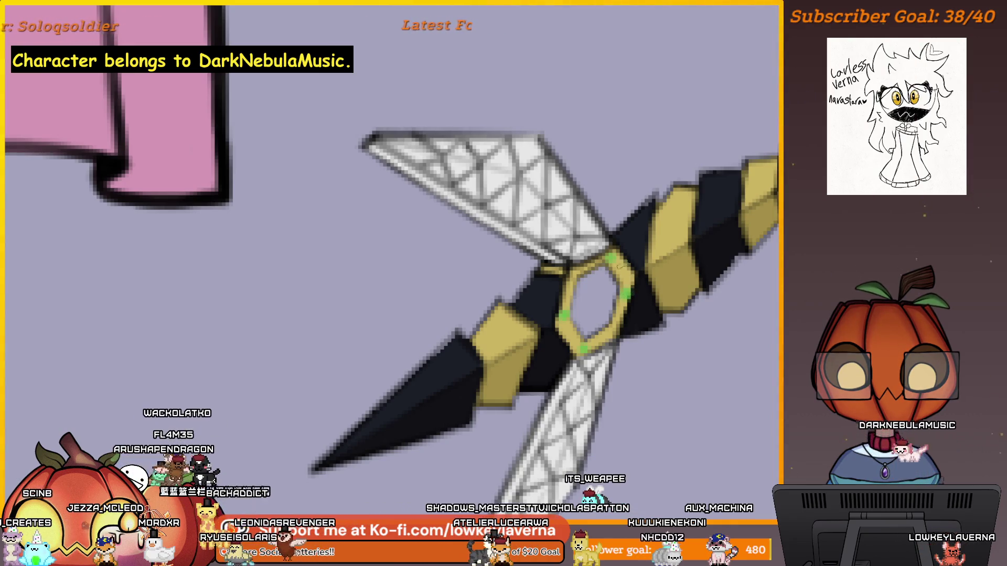
pyautogui.scroll(-5, 592, 317)
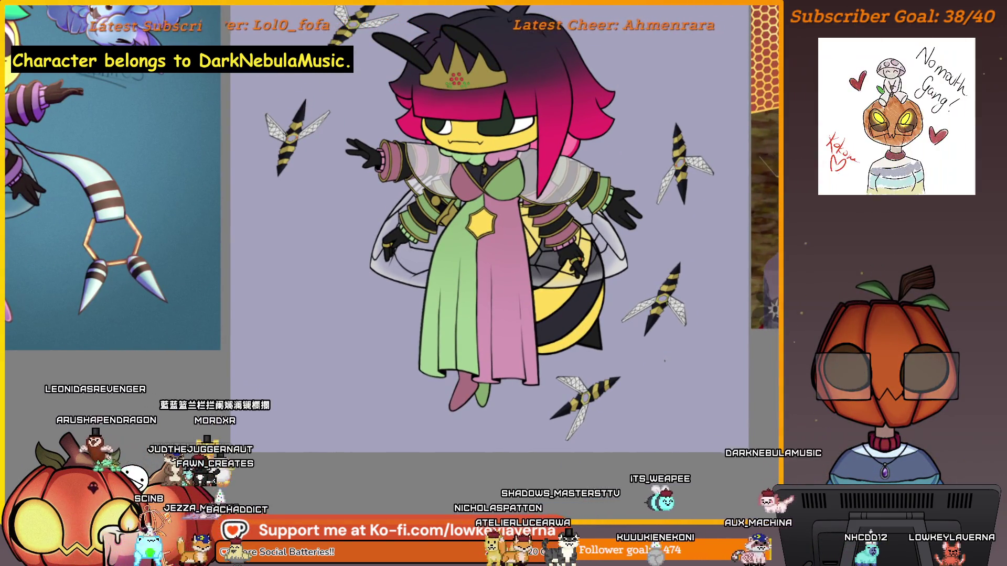
pyautogui.click(577, 437)
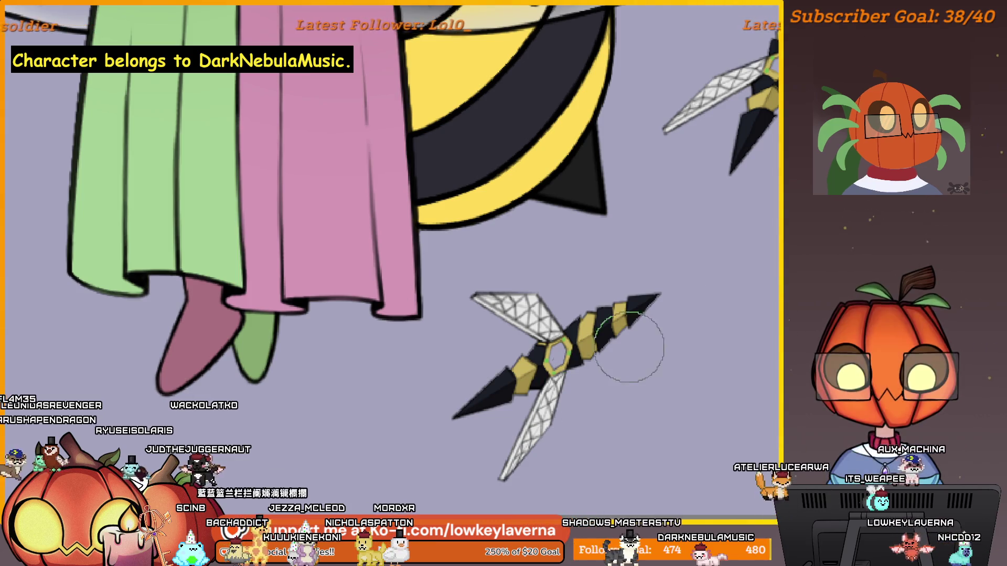
pyautogui.keyDown('alt'); pyautogui.click(609, 294); pyautogui.keyUp('alt')
pyautogui.keyDown('alt'); pyautogui.click(576, 357); pyautogui.keyUp('alt')
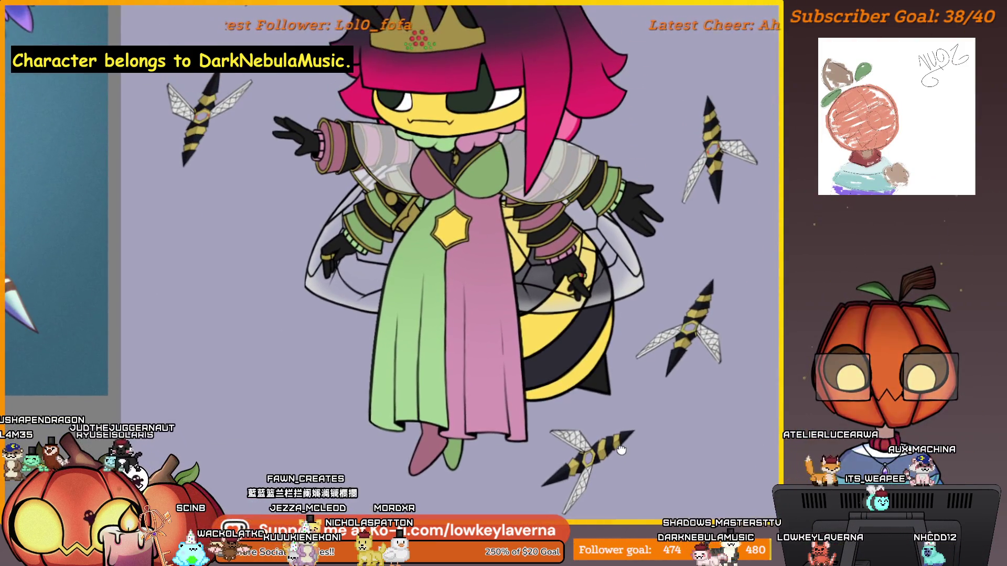
pyautogui.moveTo(613, 423); pyautogui.dragTo(614, 471)
pyautogui.keyDown('alt'); pyautogui.click(619, 440); pyautogui.keyUp('alt')
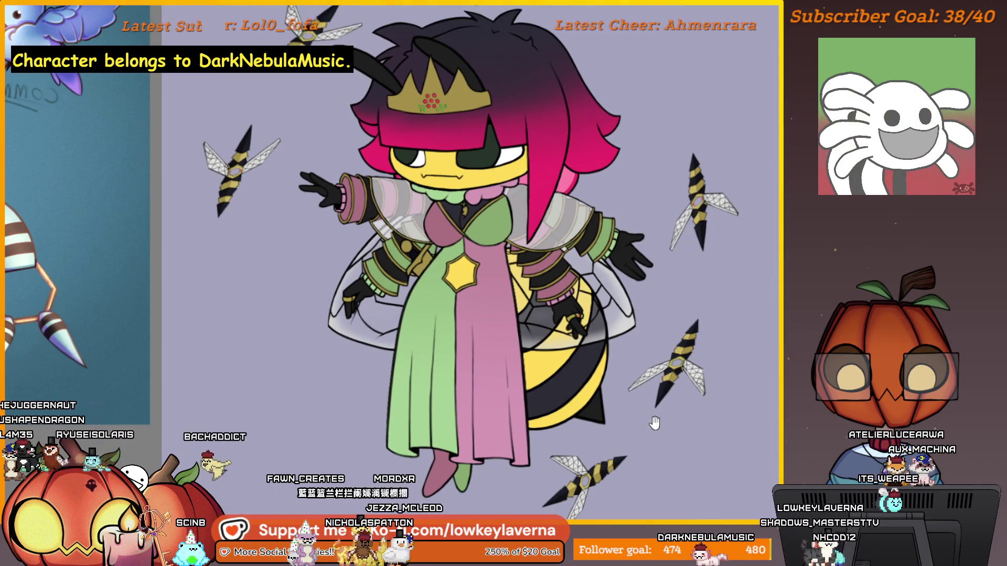
pyautogui.moveTo(627, 435)
pyautogui.mouseDown()
pyautogui.moveTo(627, 472)
pyautogui.moveTo(670, 352)
pyautogui.mouseUp()
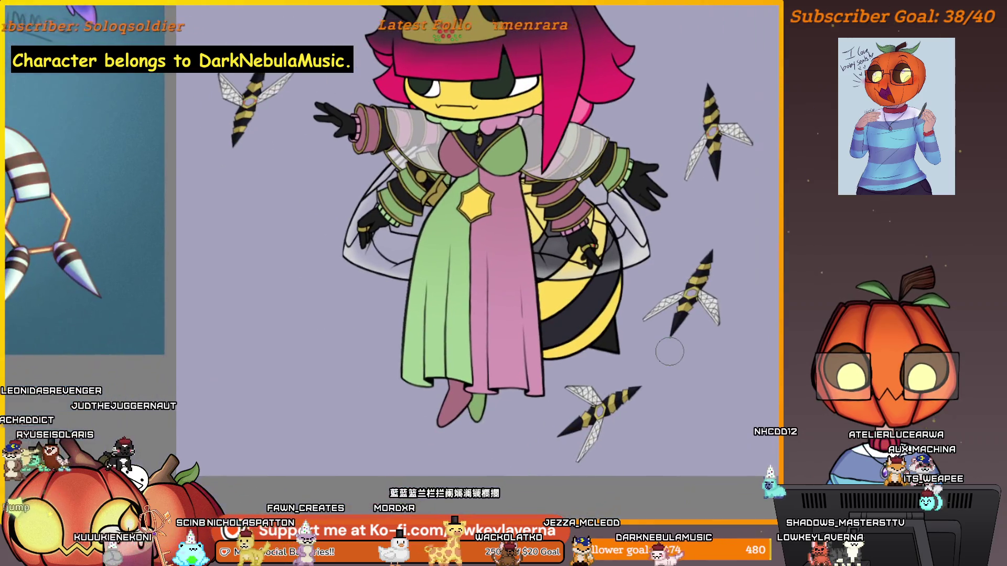
# Step: Zoom in on the lower-right dagger, then pull back to the full character
pyautogui.scroll(2, 619, 335)
pyautogui.scroll(1, 611, 320)
pyautogui.scroll(1, 608, 308)
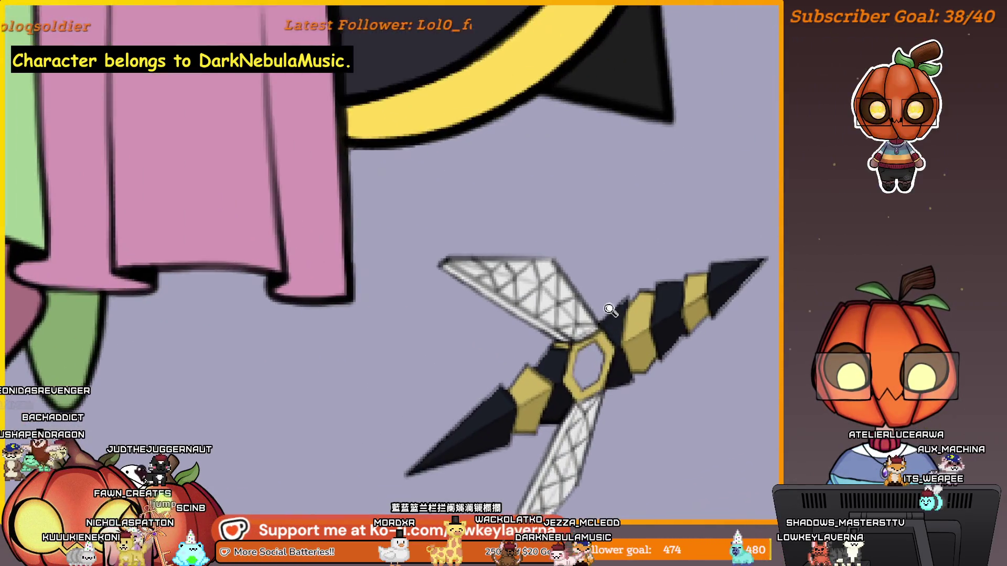
pyautogui.moveTo(607, 308); pyautogui.dragTo(603, 331)
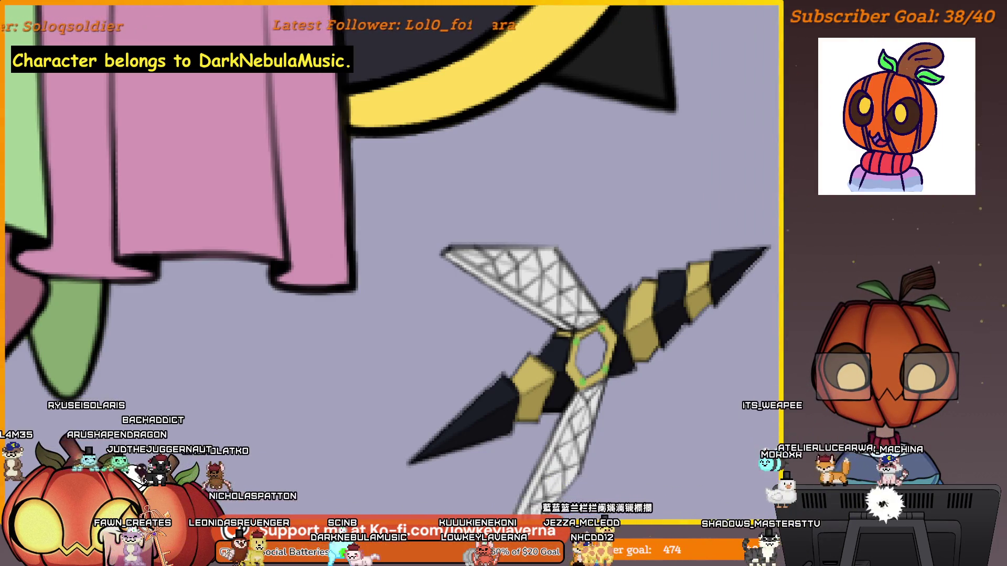
pyautogui.scroll(-5, 650, 247)
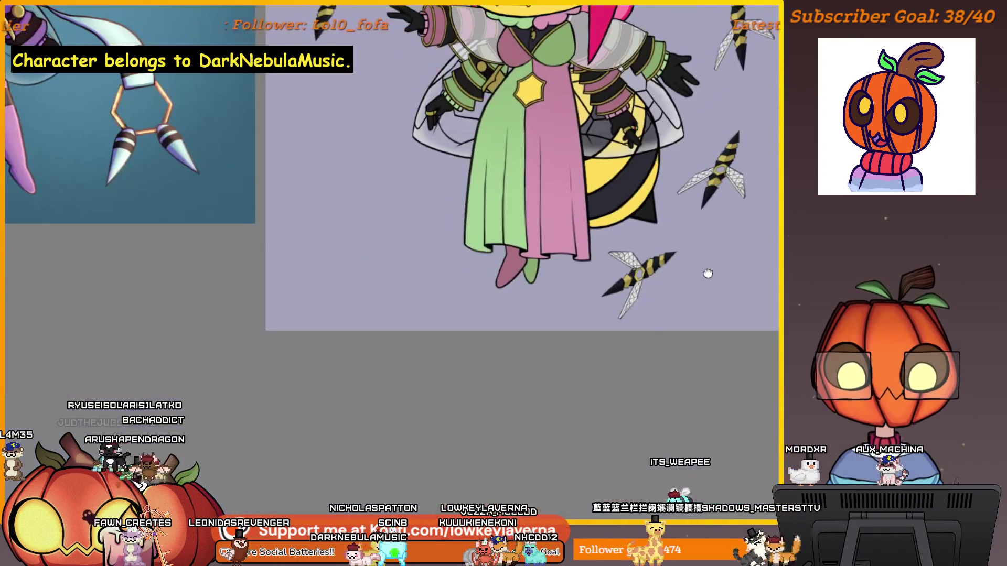
pyautogui.scroll(2, 708, 273)
pyautogui.moveTo(638, 357)
pyautogui.mouseDown()
pyautogui.moveTo(634, 380)
pyautogui.moveTo(621, 381)
pyautogui.mouseUp()
pyautogui.scroll(-1, 607, 359)
pyautogui.scroll(-2, 643, 432)
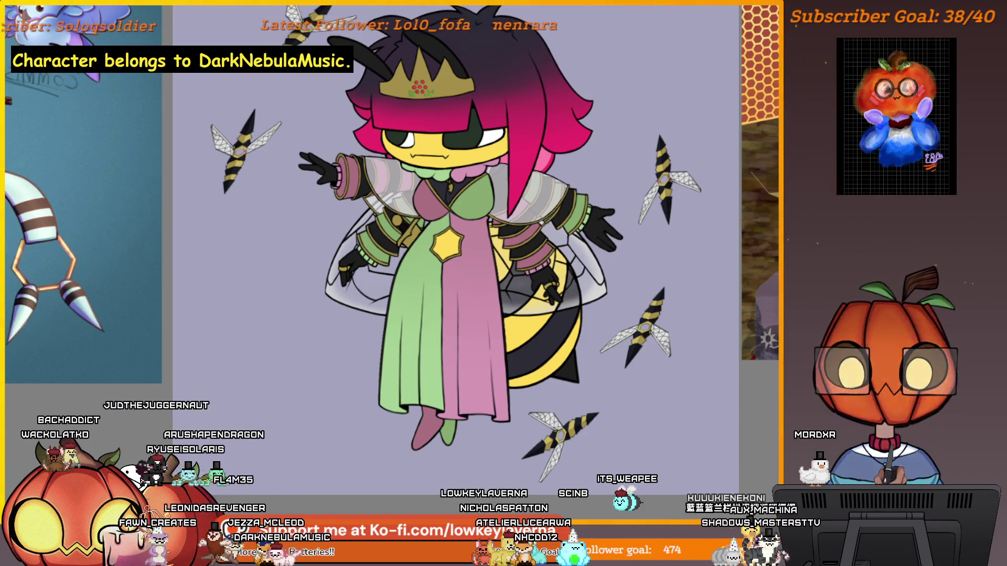
# Step: Pan past the crown and lower body, then zoom close on the lower-right glove
pyautogui.moveTo(568, 13); pyautogui.dragTo(617, 191)
pyautogui.moveTo(272, 381); pyautogui.dragTo(290, 240)
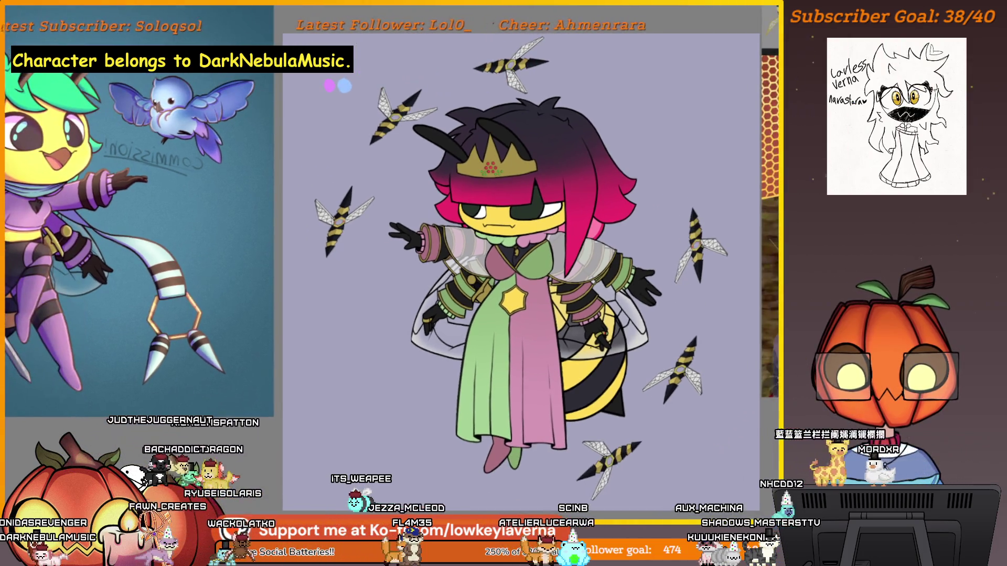
pyautogui.moveTo(628, 348); pyautogui.dragTo(597, 205)
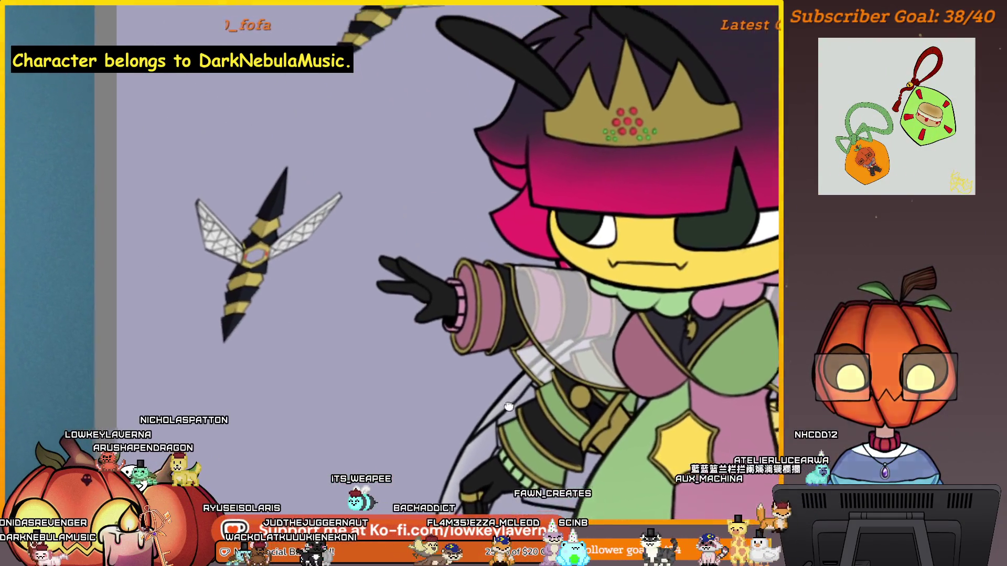
pyautogui.moveTo(398, 236); pyautogui.dragTo(429, 236)
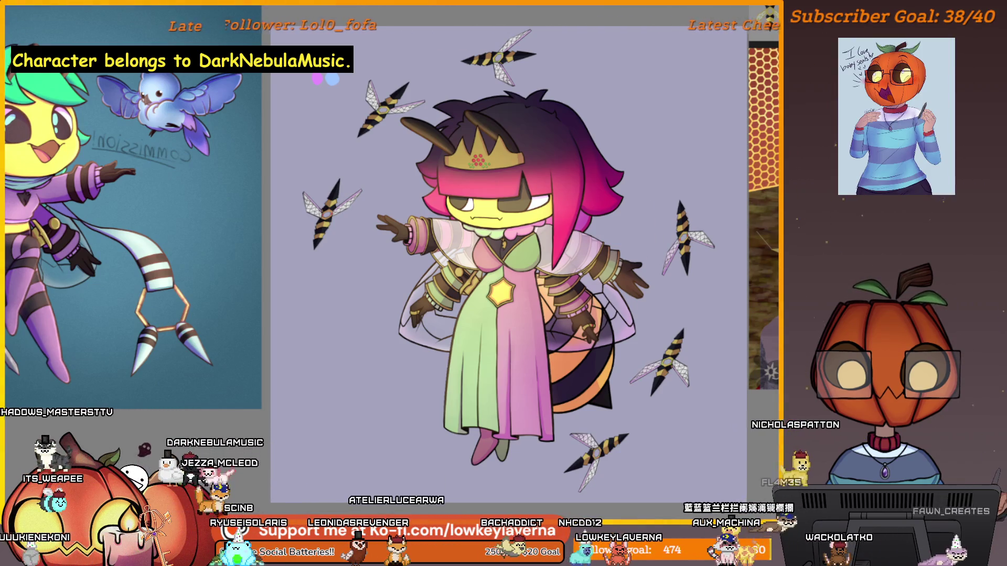
# Step: Pan over the lower body and crown, then centre the character in an overview
pyautogui.moveTo(687, 425); pyautogui.dragTo(734, 335)
pyautogui.scroll(5, 734, 335)
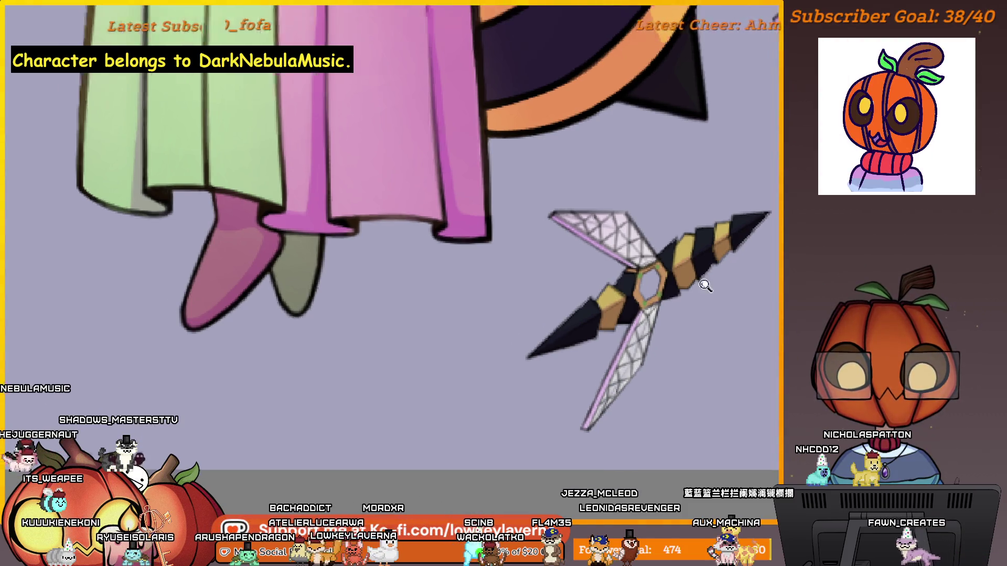
pyautogui.scroll(-4, 726, 292)
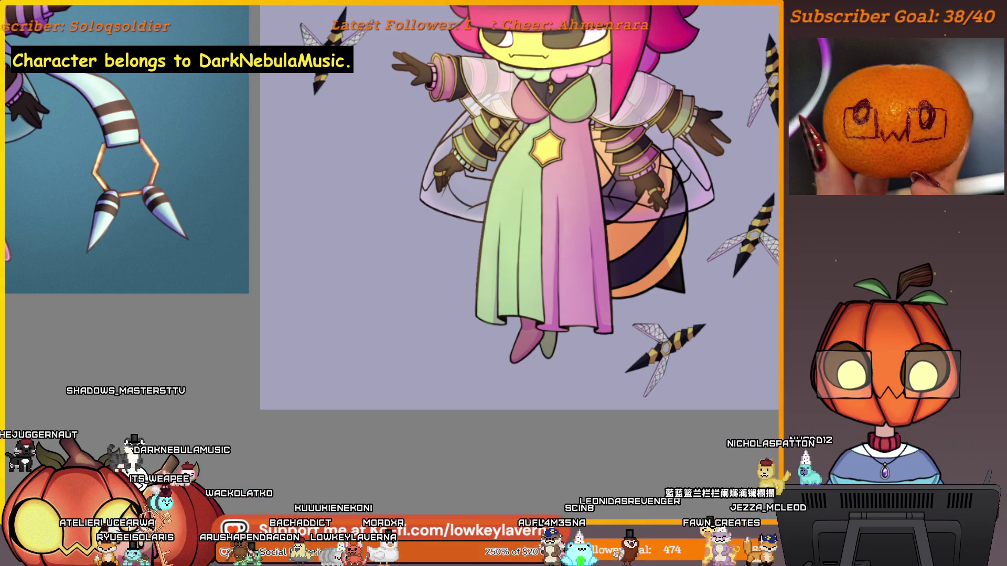
pyautogui.moveTo(785, 268); pyautogui.dragTo(727, 315)
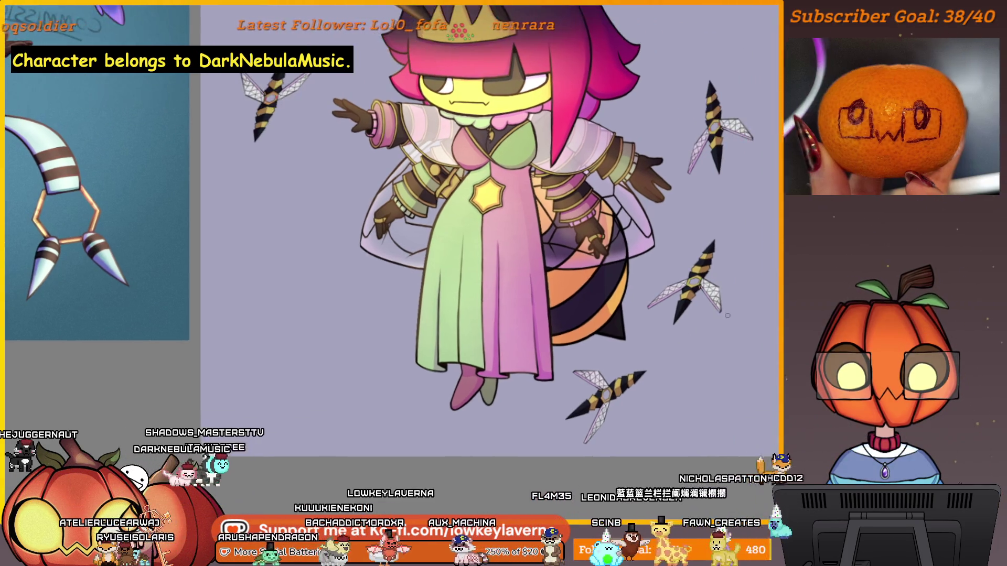
pyautogui.moveTo(666, 382); pyautogui.dragTo(691, 356)
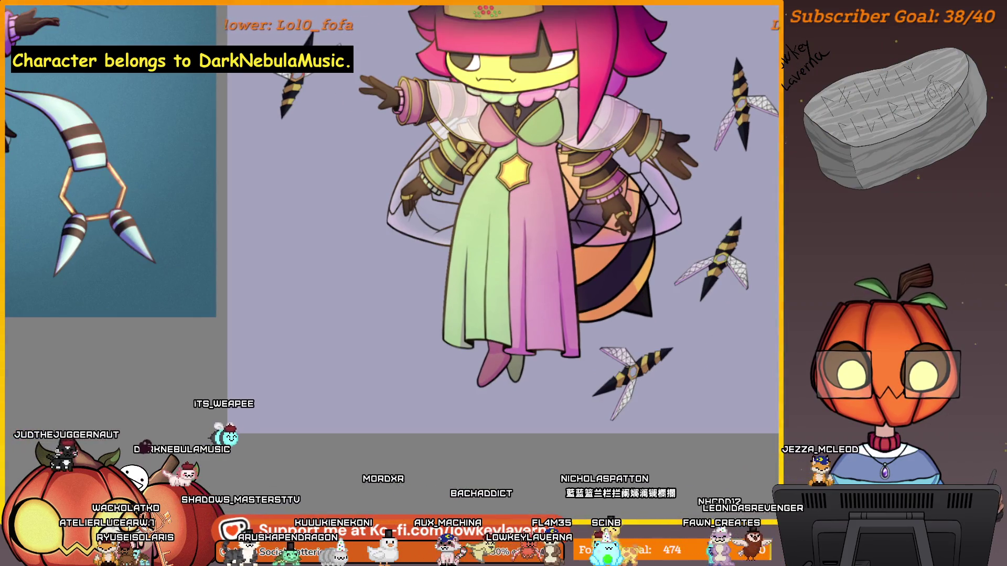
pyautogui.moveTo(718, 319); pyautogui.dragTo(689, 383)
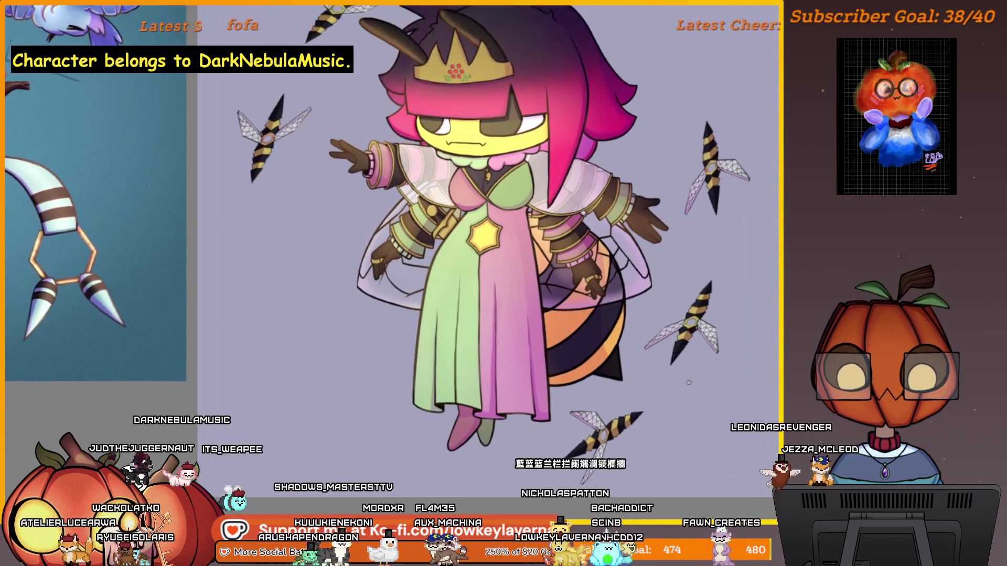
pyautogui.scroll(-5, 688, 382)
pyautogui.scroll(-3, 543, 447)
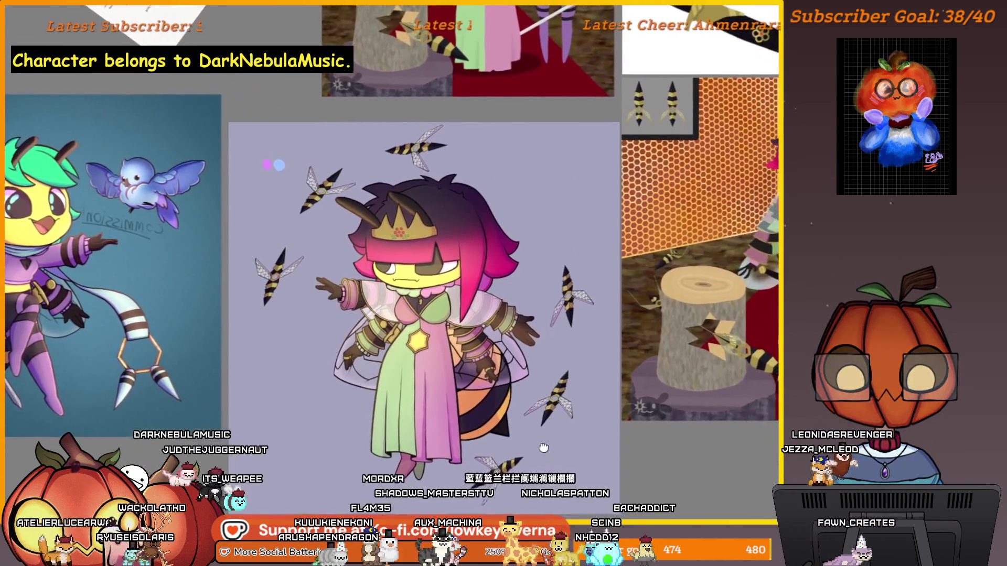
pyautogui.moveTo(543, 448); pyautogui.dragTo(541, 439)
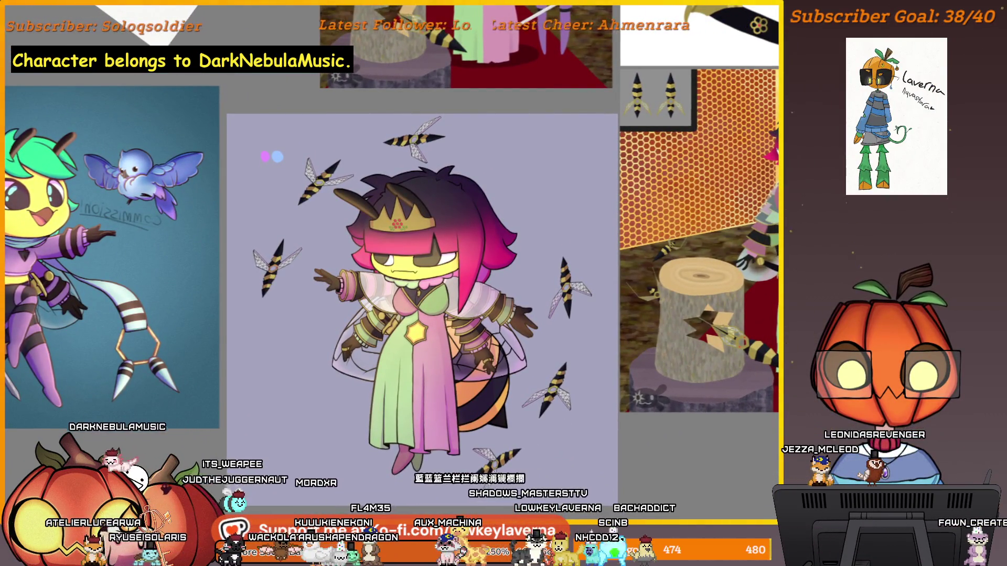
pyautogui.moveTo(541, 438); pyautogui.dragTo(633, 401)
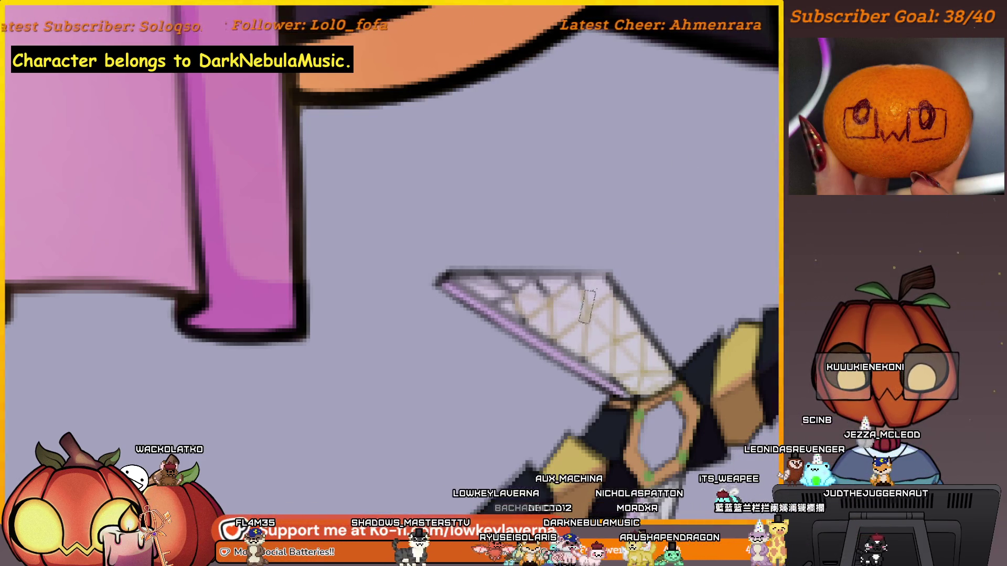
pyautogui.moveTo(555, 318)
pyautogui.mouseDown()
pyautogui.moveTo(600, 309)
pyautogui.moveTo(637, 273)
pyautogui.mouseUp()
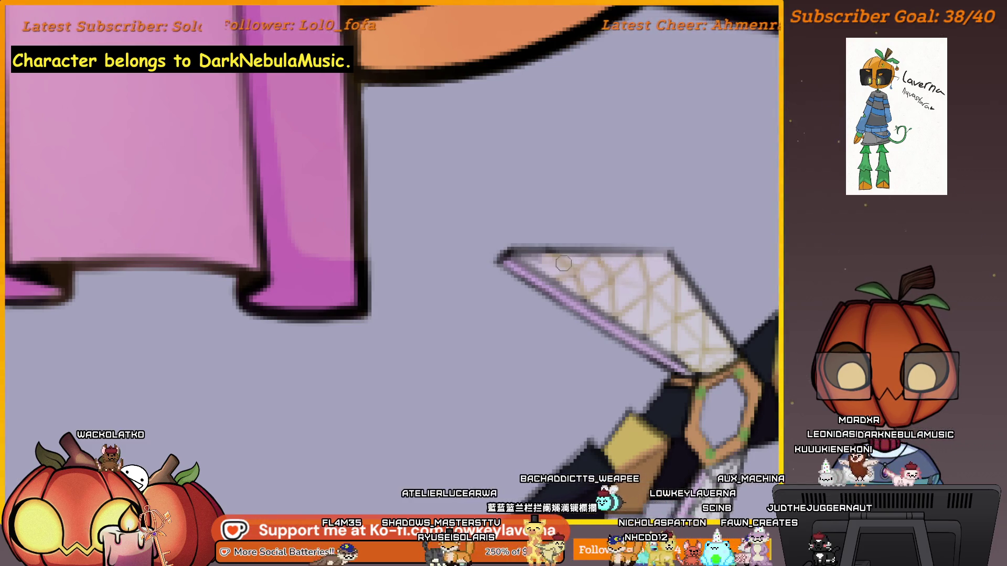
pyautogui.scroll(-2, 602, 279)
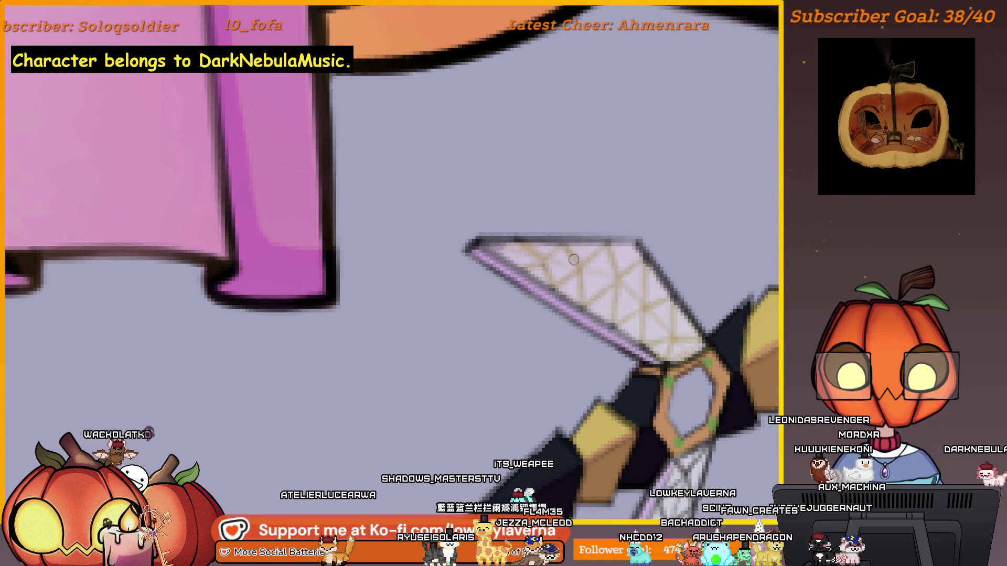
pyautogui.scroll(-2, 631, 320)
pyautogui.scroll(-2, 546, 344)
pyautogui.scroll(-2, 584, 349)
pyautogui.scroll(-2, 603, 336)
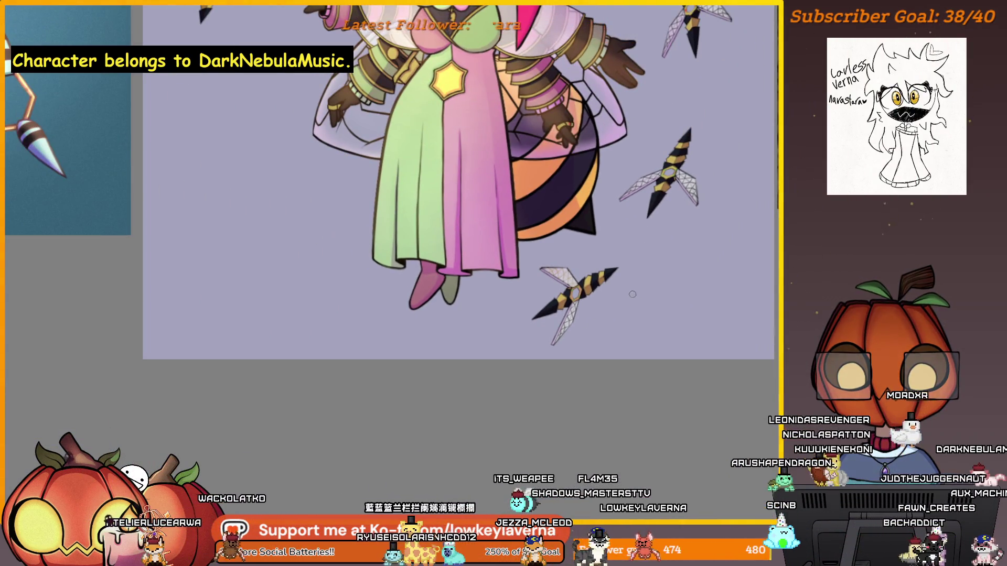
pyautogui.scroll(2, 572, 297)
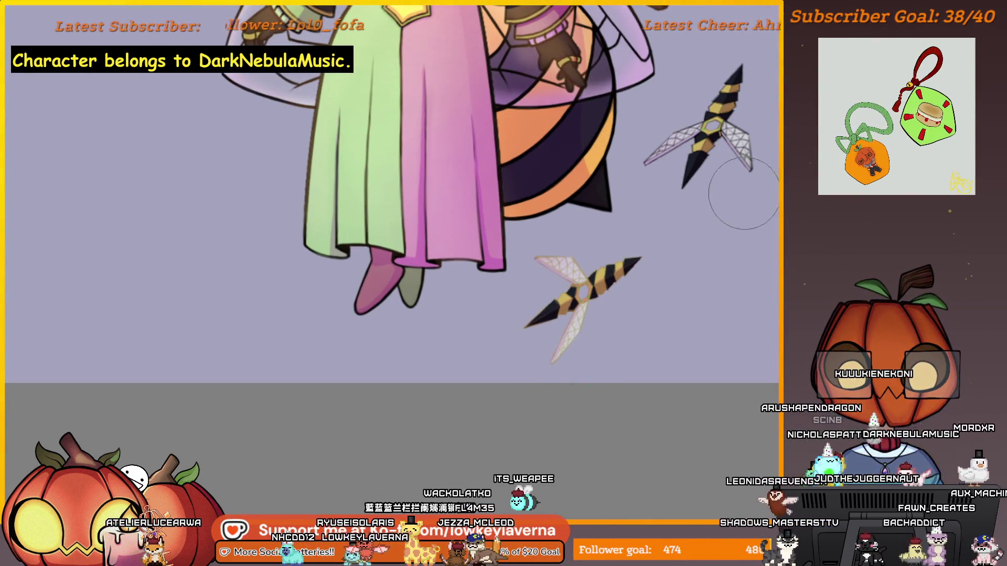
pyautogui.moveTo(665, 245); pyautogui.dragTo(635, 274)
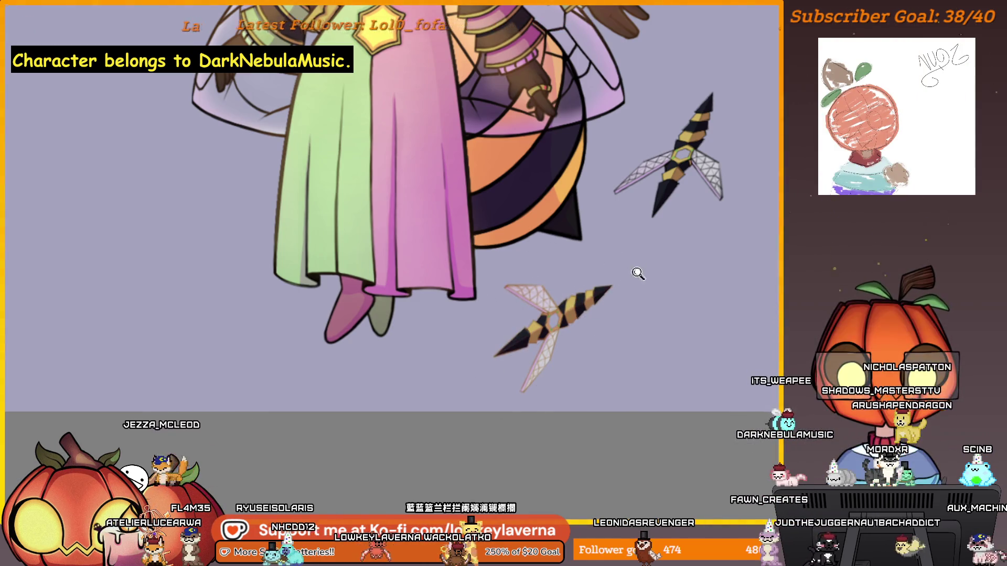
pyautogui.scroll(-1, 640, 273)
pyautogui.moveTo(642, 299); pyautogui.dragTo(616, 342)
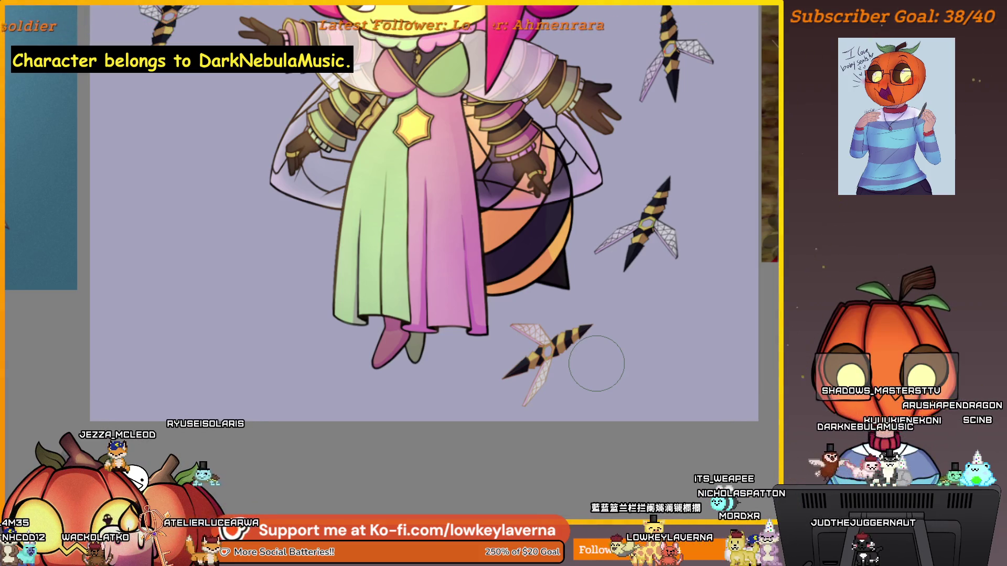
pyautogui.scroll(2, 596, 363)
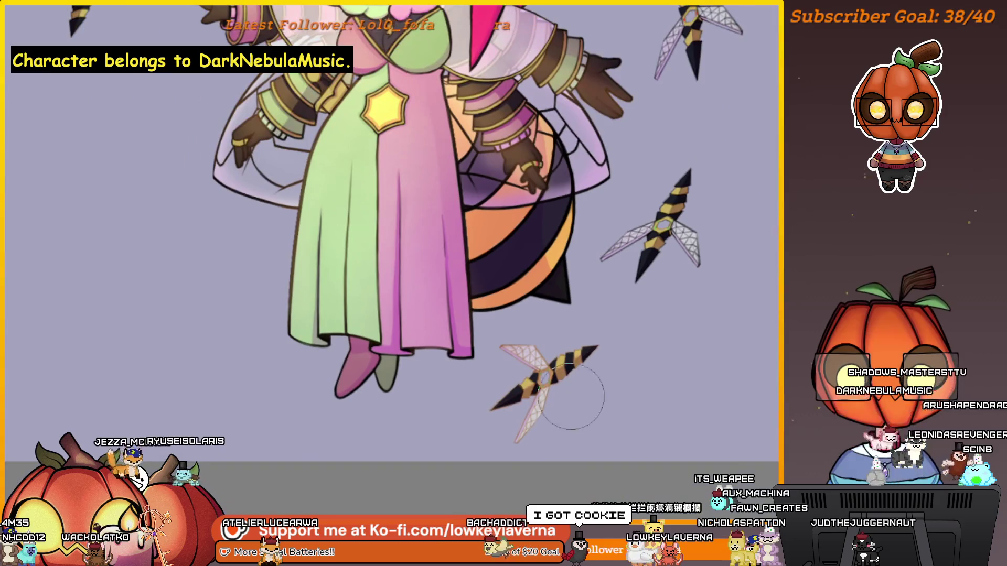
pyautogui.scroll(2, 556, 405)
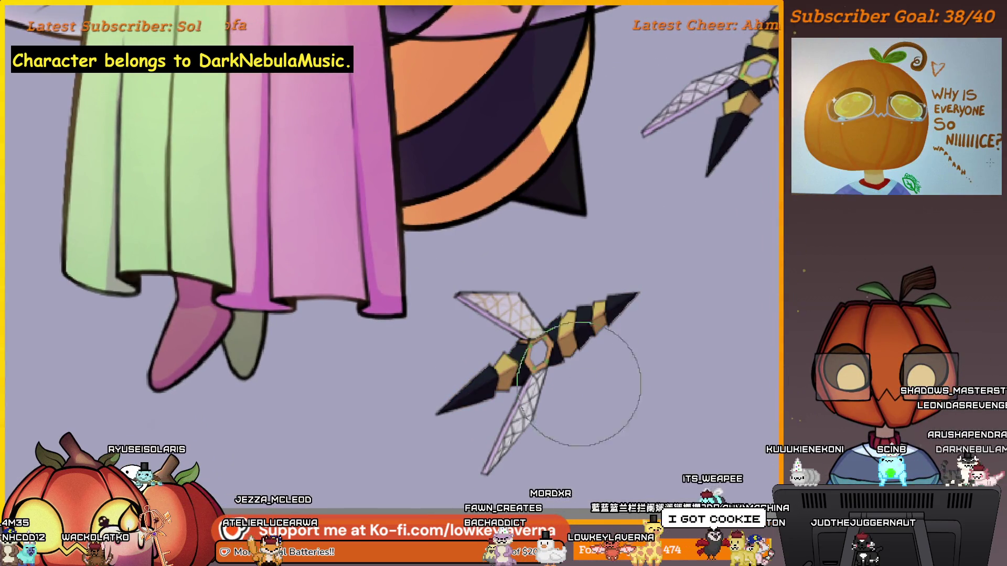
pyautogui.scroll(3, 559, 279)
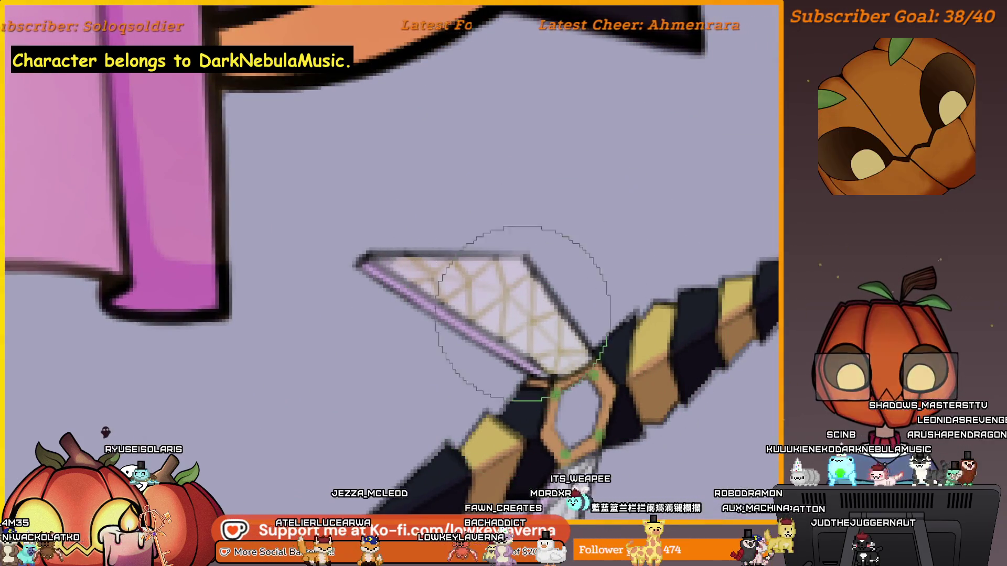
pyautogui.scroll(1, 521, 303)
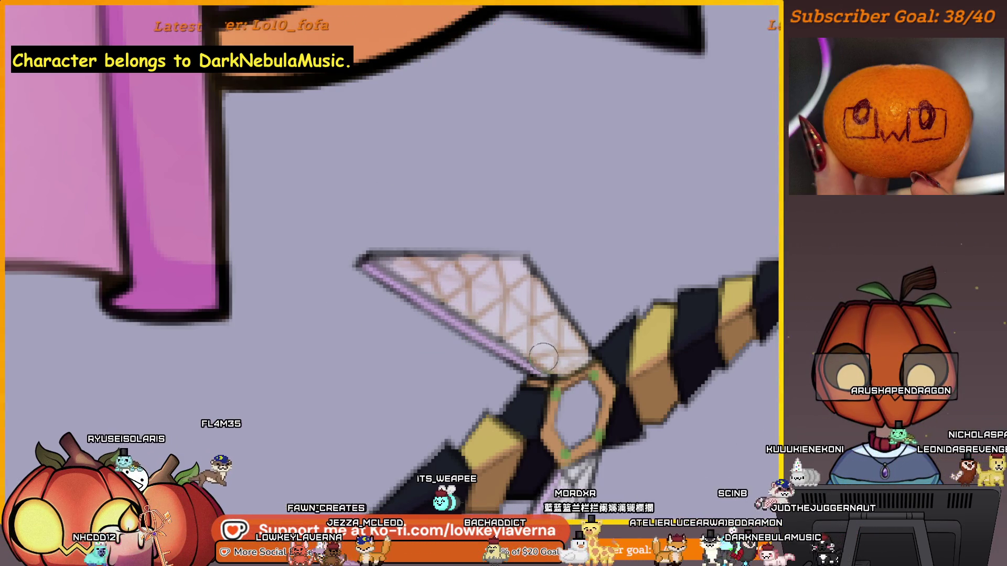
pyautogui.scroll(-5, 522, 241)
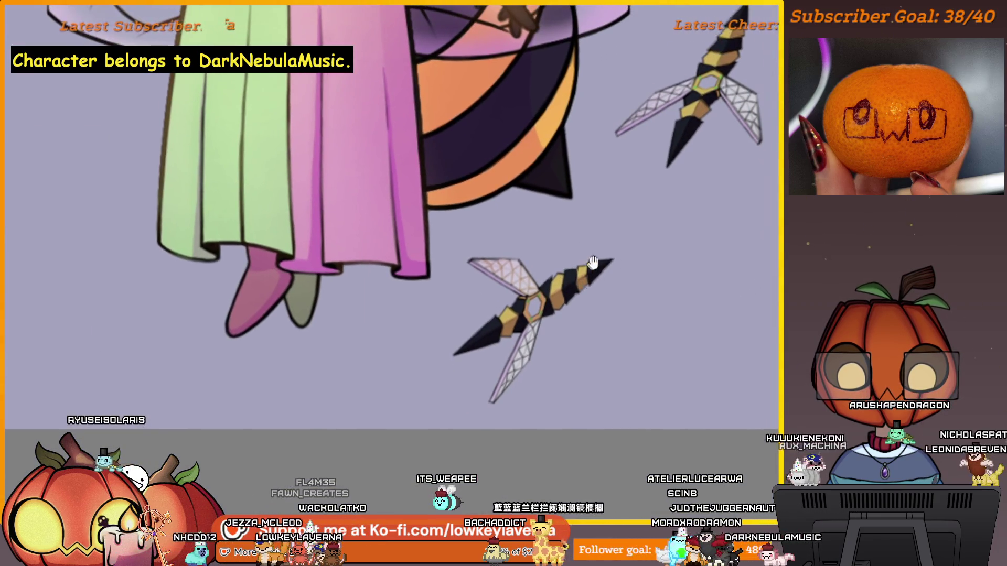
pyautogui.scroll(-2, 523, 299)
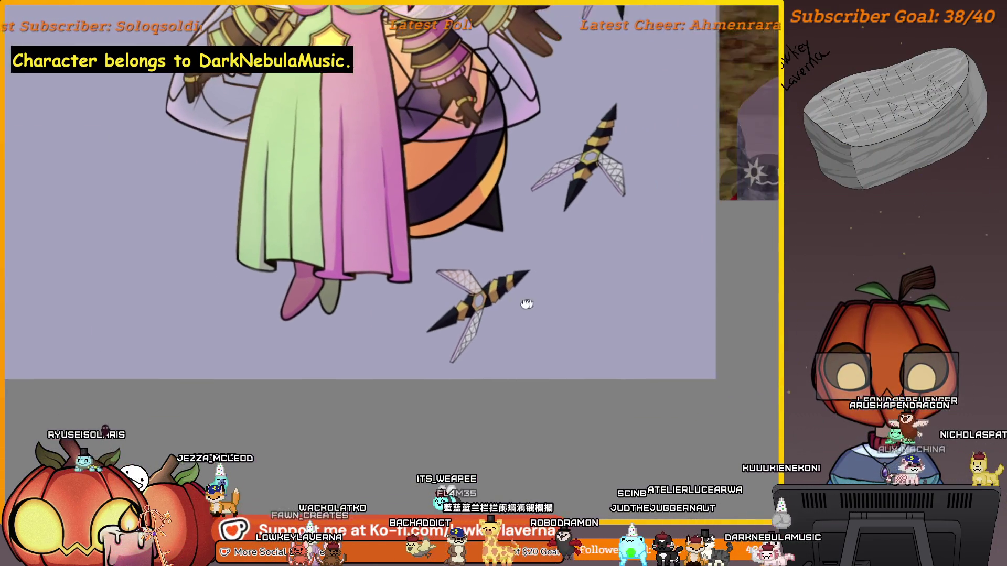
pyautogui.scroll(-2, 524, 288)
pyautogui.scroll(-2, 577, 332)
pyautogui.moveTo(578, 332)
pyautogui.mouseDown()
pyautogui.moveTo(254, 420)
pyautogui.moveTo(614, 324)
pyautogui.mouseUp()
pyautogui.scroll(5, 451, 283)
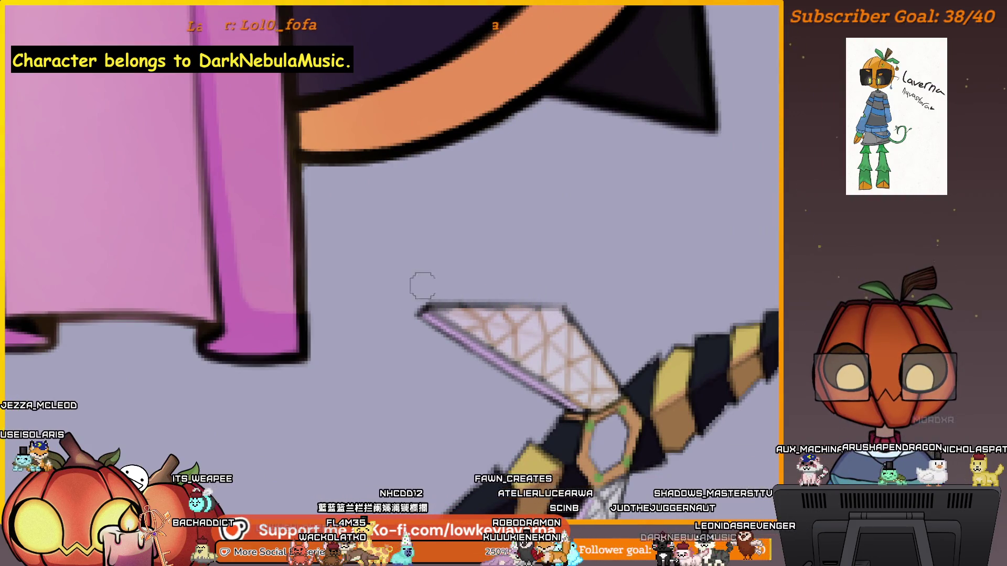
# Step: Zoom out and back in, then centre the winged wasp dagger and its wings in view
pyautogui.scroll(-3, 560, 304)
pyautogui.scroll(-1, 541, 325)
pyautogui.scroll(-2, 521, 346)
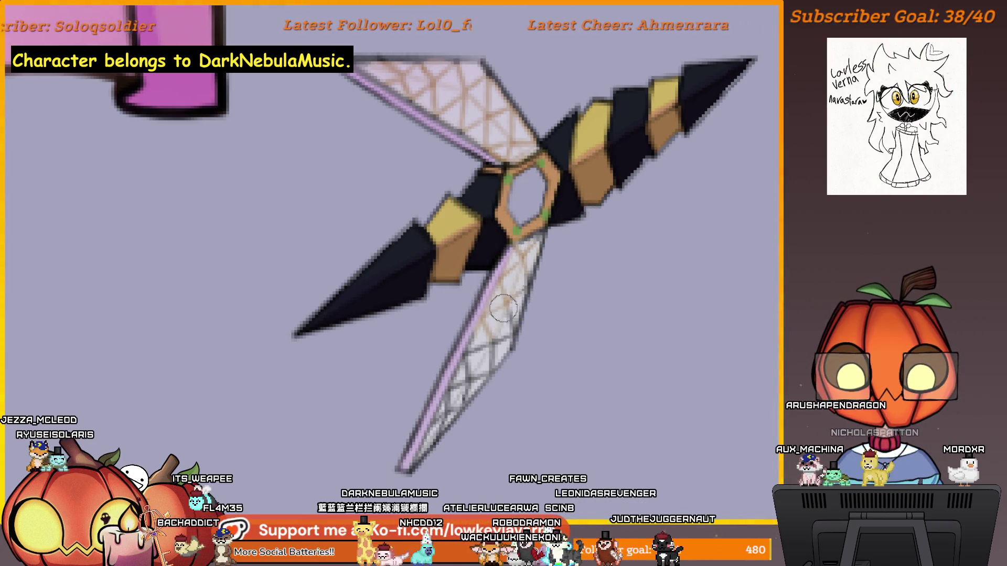
pyautogui.scroll(-2, 492, 355)
pyautogui.scroll(-1, 492, 355)
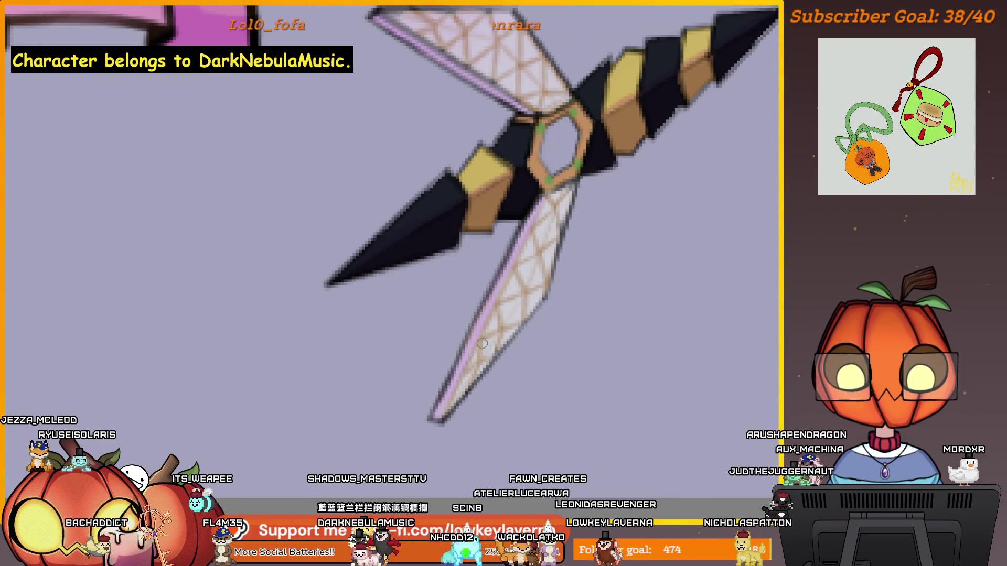
pyautogui.scroll(-3, 482, 344)
pyautogui.scroll(2, 537, 286)
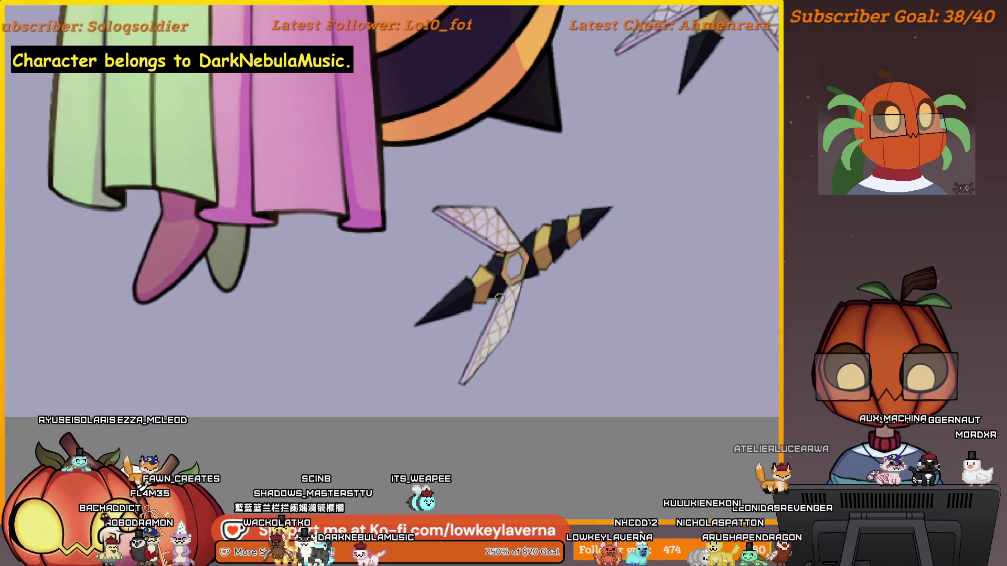
pyautogui.scroll(-3, 571, 257)
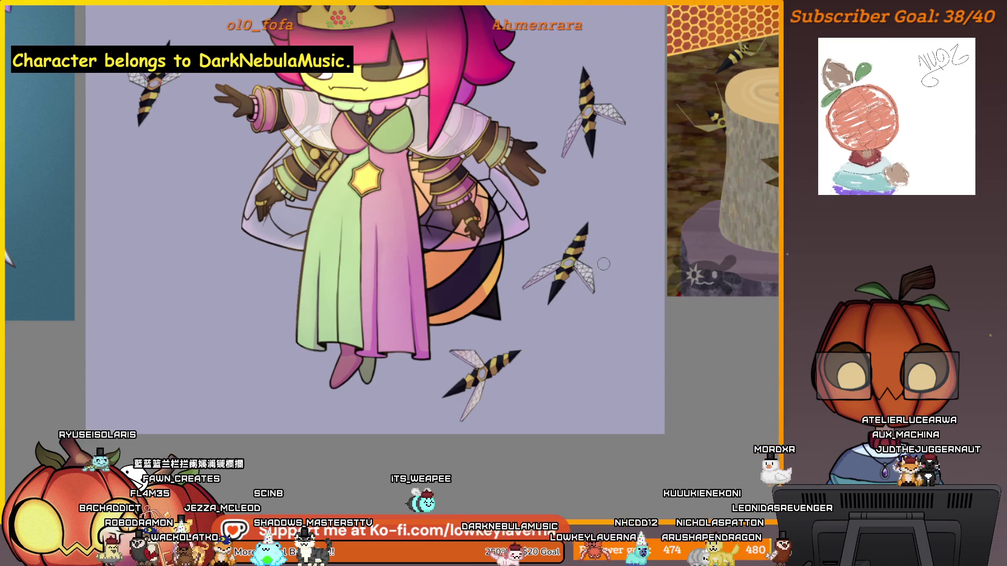
pyautogui.scroll(2, 603, 264)
pyautogui.scroll(2, 607, 270)
pyautogui.scroll(2, 630, 252)
pyautogui.scroll(2, 655, 230)
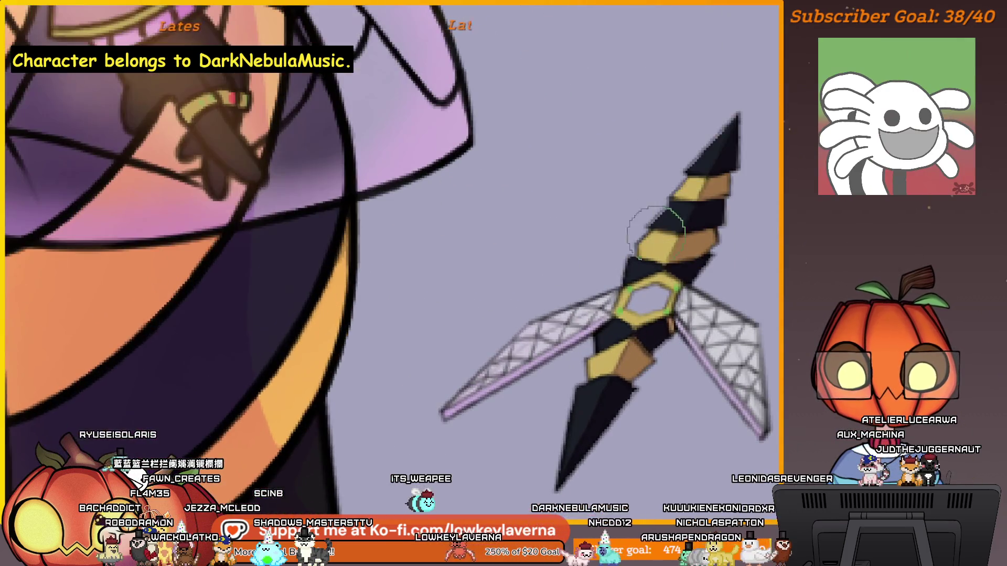
pyautogui.moveTo(612, 312); pyautogui.dragTo(686, 307)
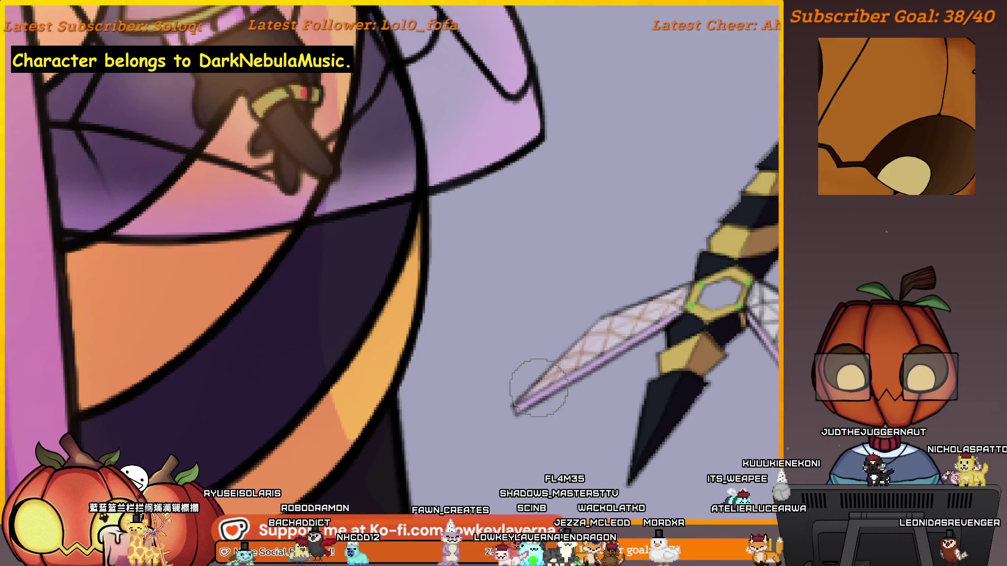
pyautogui.moveTo(763, 235)
pyautogui.mouseDown()
pyautogui.moveTo(527, 219)
pyautogui.moveTo(504, 256)
pyautogui.mouseUp()
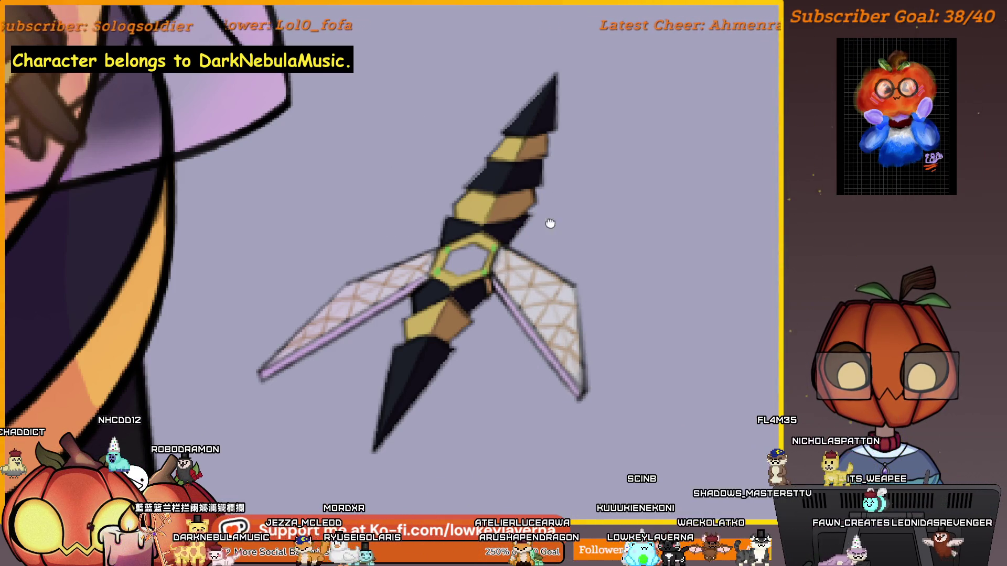
pyautogui.scroll(-5, 577, 236)
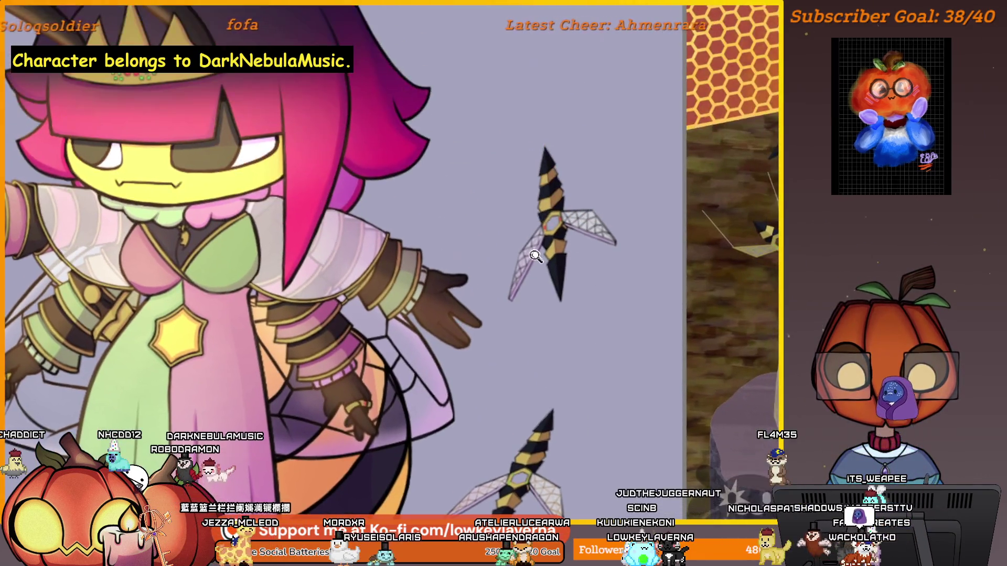
# Step: Tint the lower-left wing's lattice orange-tan out toward its tip
pyautogui.scroll(5, 536, 256)
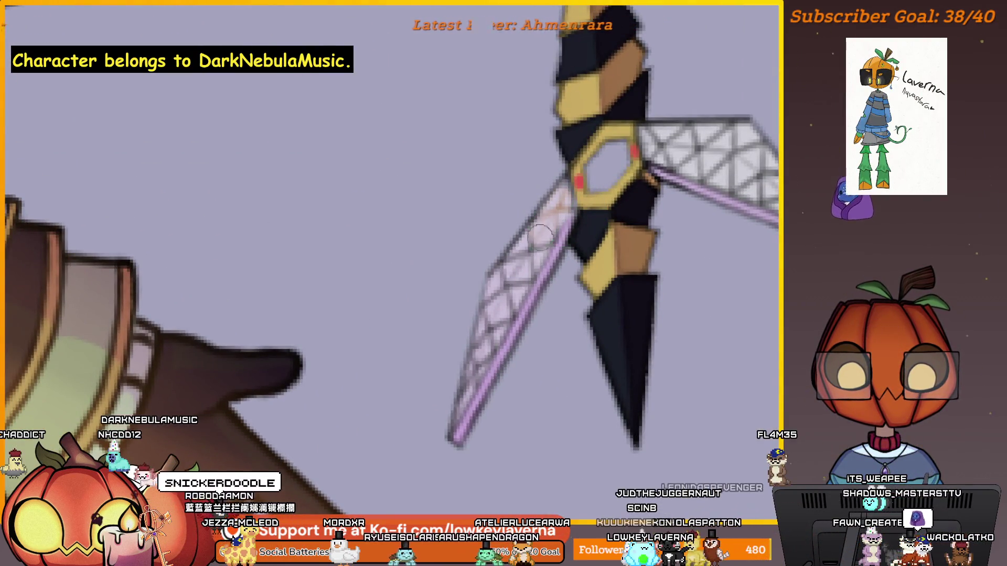
pyautogui.moveTo(540, 239); pyautogui.dragTo(548, 231)
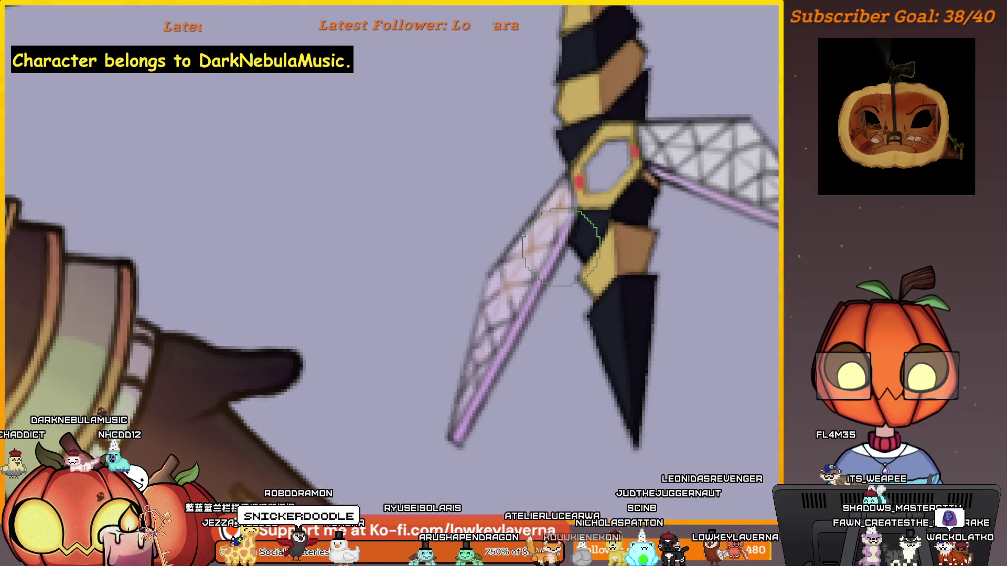
pyautogui.moveTo(567, 308)
pyautogui.mouseDown()
pyautogui.moveTo(541, 289)
pyautogui.moveTo(561, 288)
pyautogui.mouseUp()
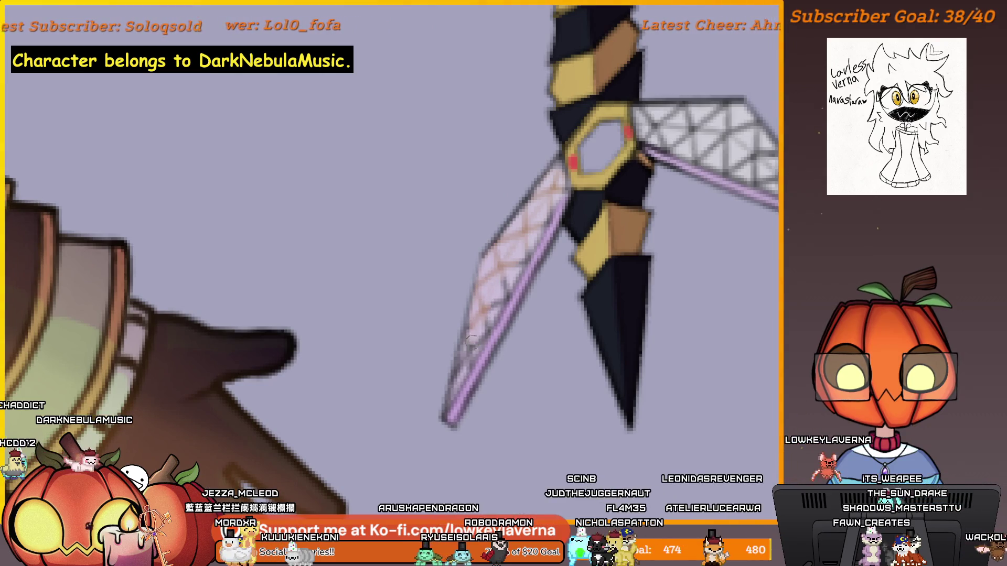
pyautogui.moveTo(489, 275); pyautogui.dragTo(465, 357)
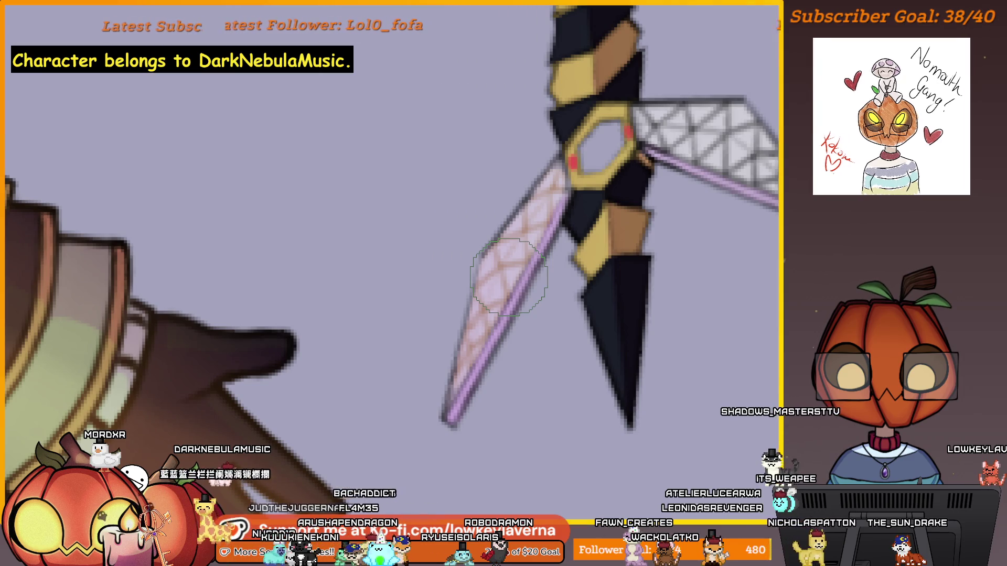
pyautogui.scroll(-3, 509, 275)
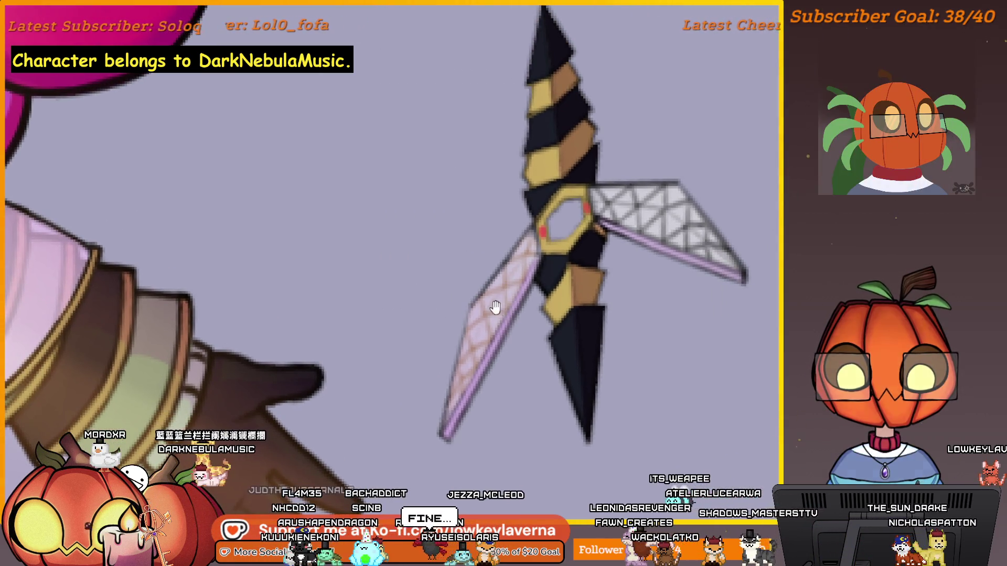
pyautogui.moveTo(495, 306); pyautogui.dragTo(527, 296)
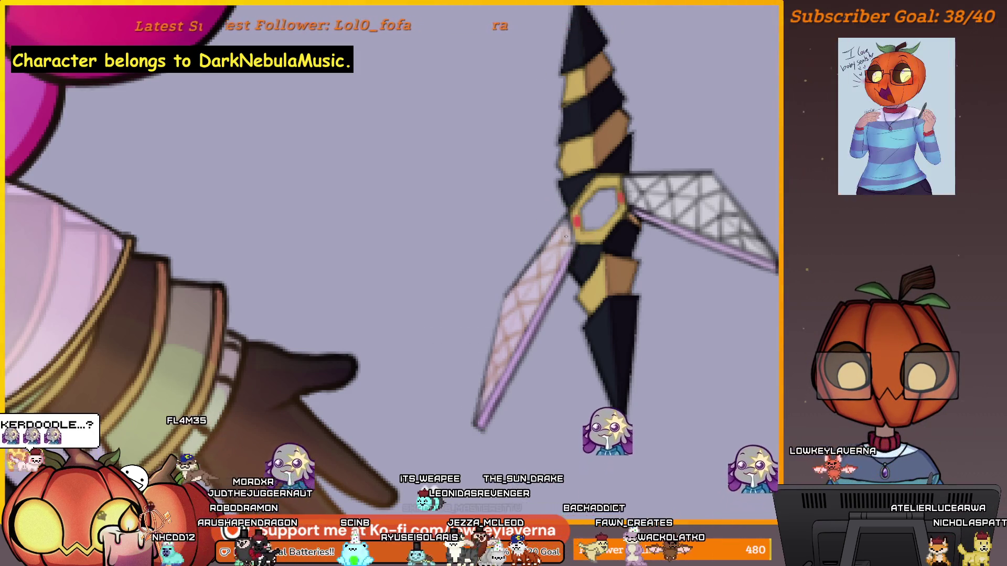
# Step: Bring the dagger's other wing into view and resize the brush over it
pyautogui.moveTo(680, 272)
pyautogui.mouseDown()
pyautogui.moveTo(580, 346)
pyautogui.moveTo(634, 272)
pyautogui.mouseUp()
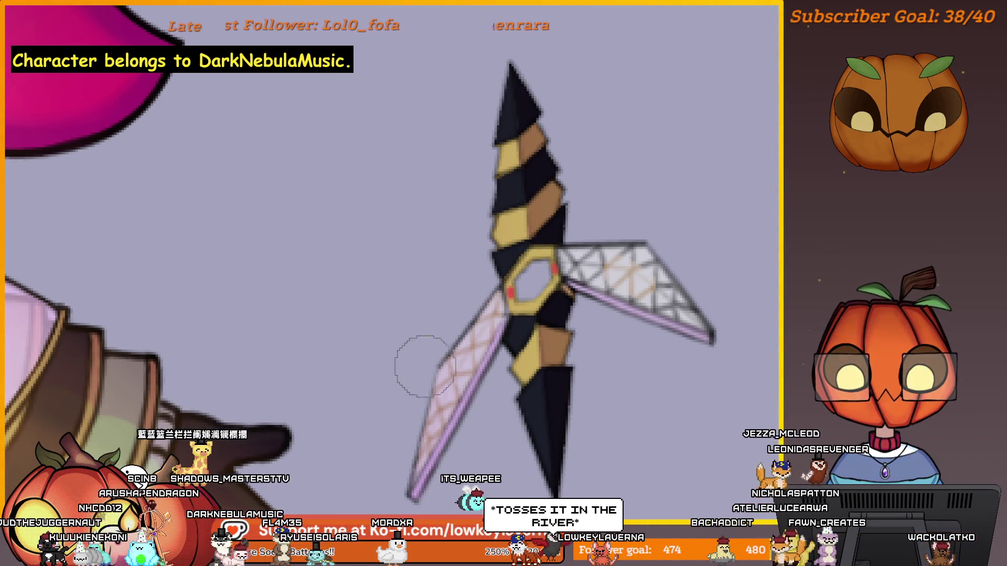
pyautogui.hscroll(5, 423, 341)
pyautogui.scroll(-3, 307, 304)
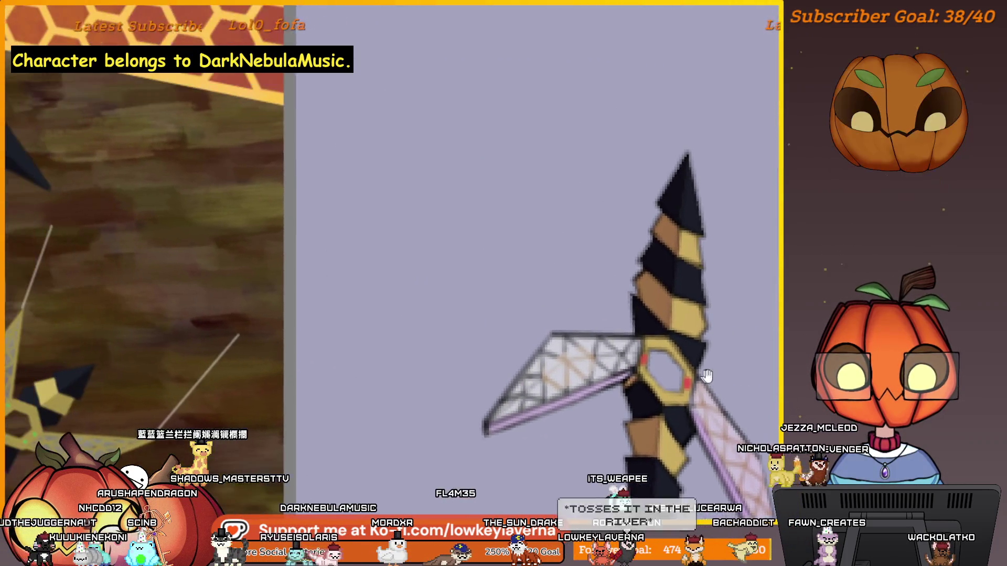
pyautogui.scroll(4, 624, 383)
pyautogui.hscroll(-3, 624, 383)
pyautogui.scroll(-2, 664, 314)
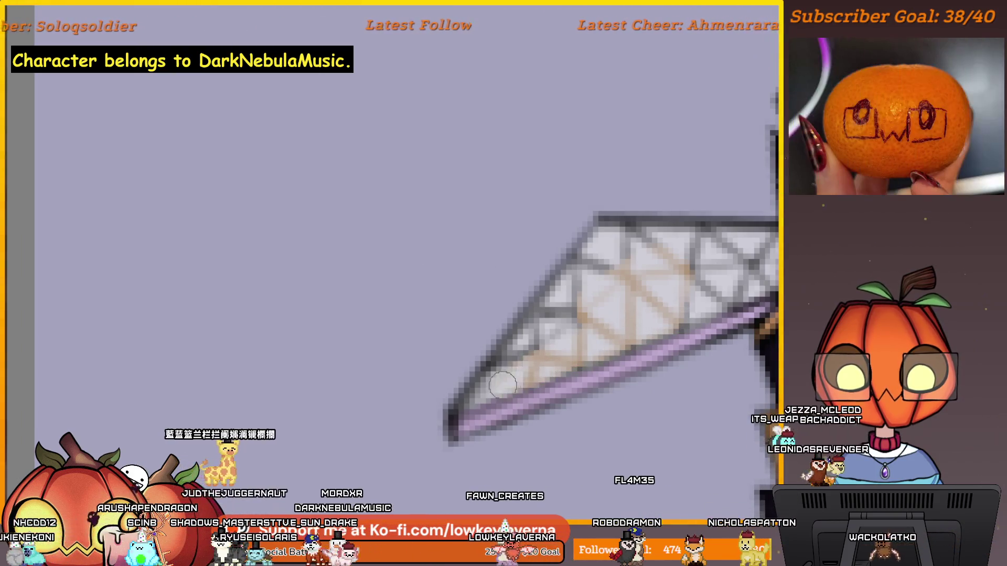
pyautogui.press(']')
pyautogui.press(']')
pyautogui.press(']')
pyautogui.press('[')
pyautogui.press('[')
pyautogui.press('[')
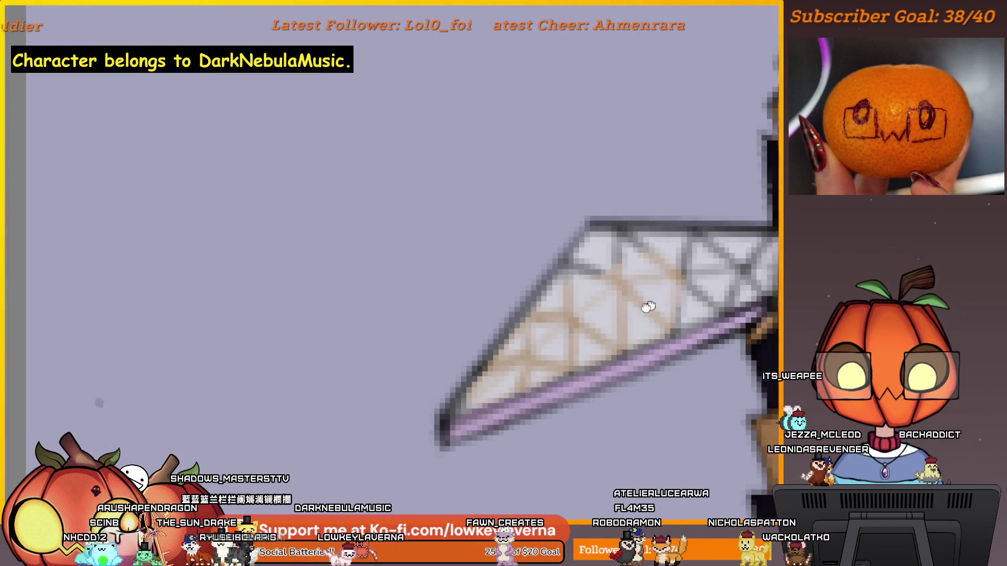
pyautogui.scroll(2, 602, 341)
pyautogui.hscroll(2, 602, 341)
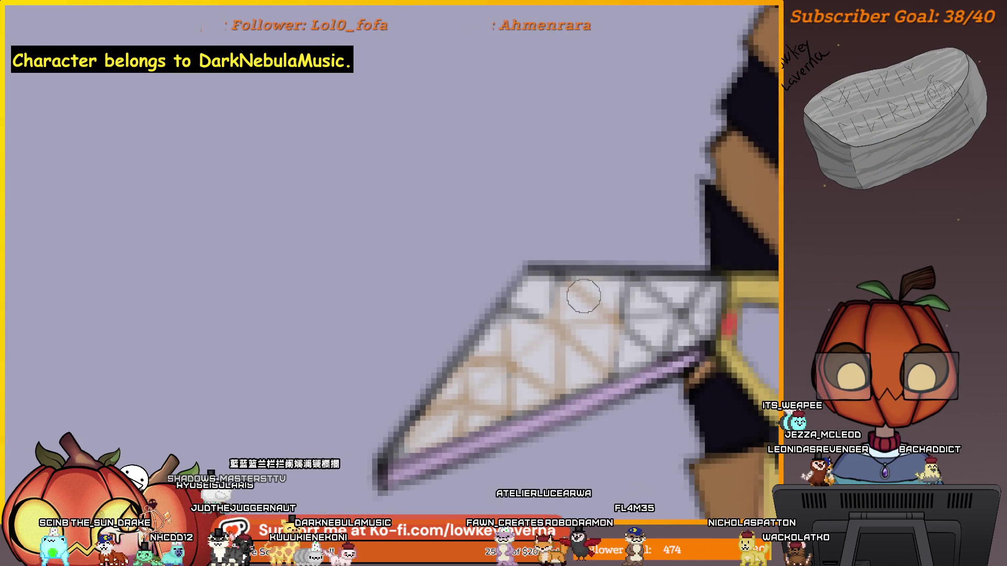
pyautogui.hscroll(2, 528, 370)
pyautogui.scroll(1, 528, 370)
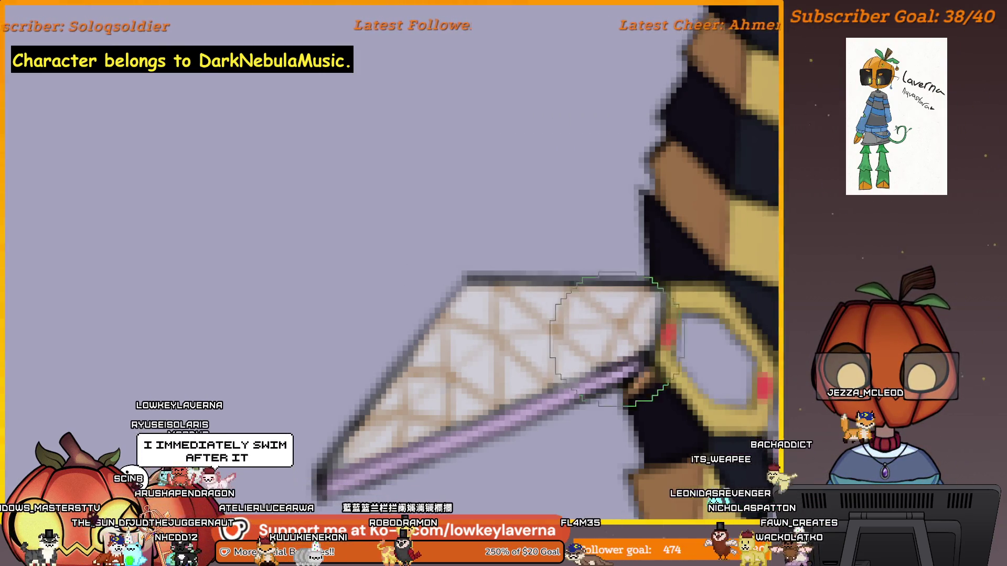
# Step: Zoom out and rotate the view to see the whole red-gemmed wasp dagger, then zoom back in
pyautogui.scroll(-5, 407, 392)
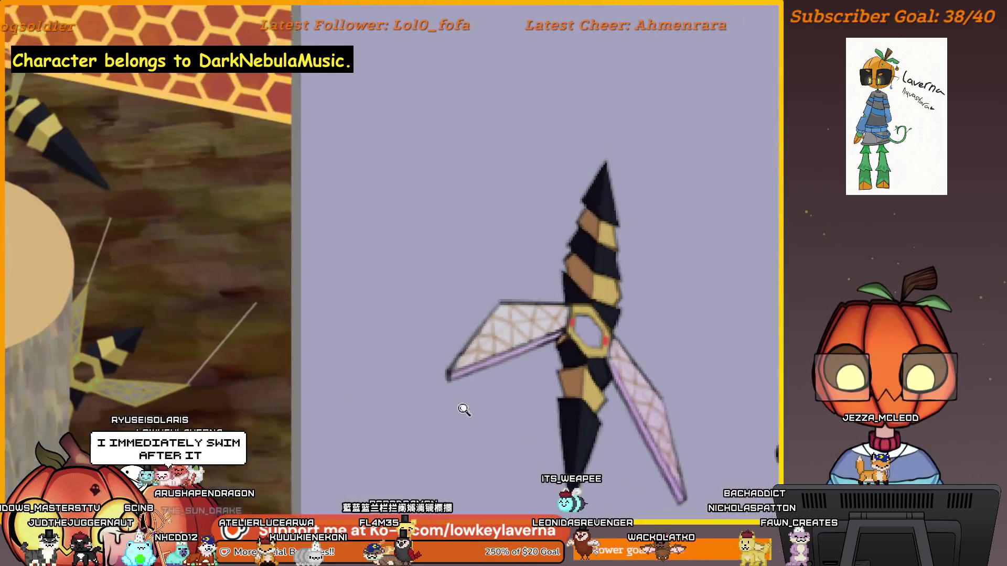
pyautogui.moveTo(699, 342); pyautogui.dragTo(592, 326)
pyautogui.scroll(-2, 665, 289)
pyautogui.scroll(-2, 665, 289)
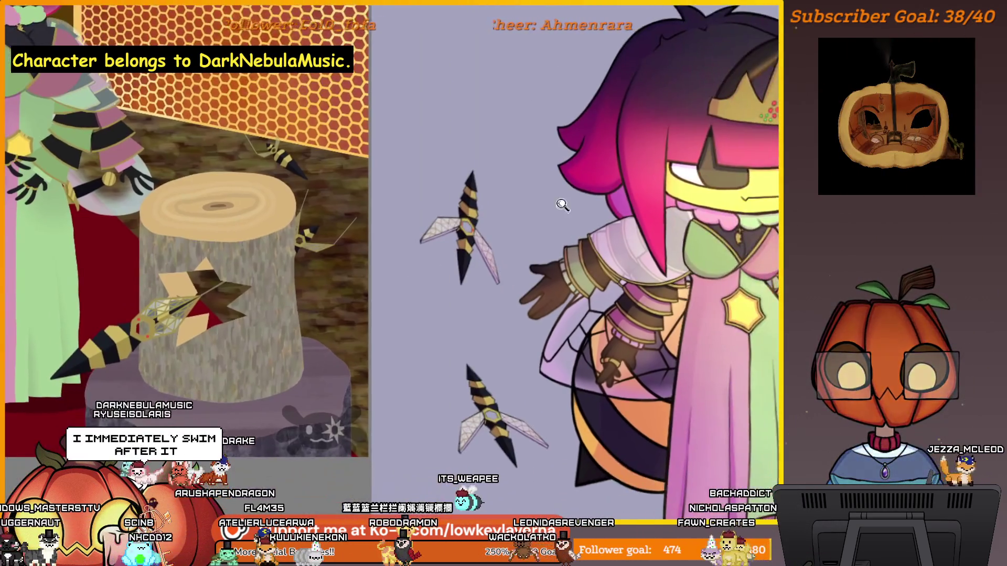
pyautogui.scroll(-2, 665, 289)
pyautogui.scroll(-2, 708, 282)
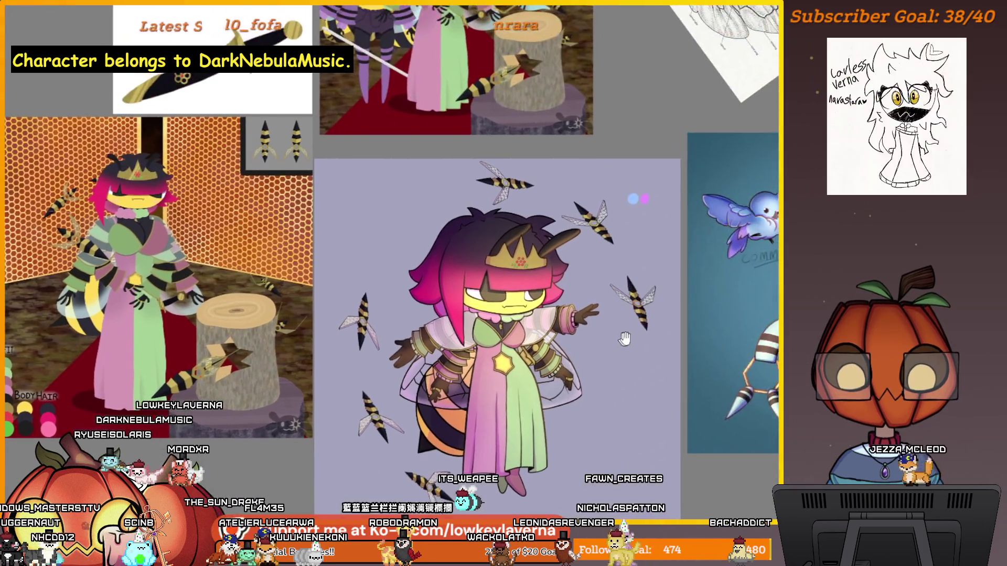
pyautogui.scroll(-2, 620, 328)
pyautogui.scroll(2, 601, 334)
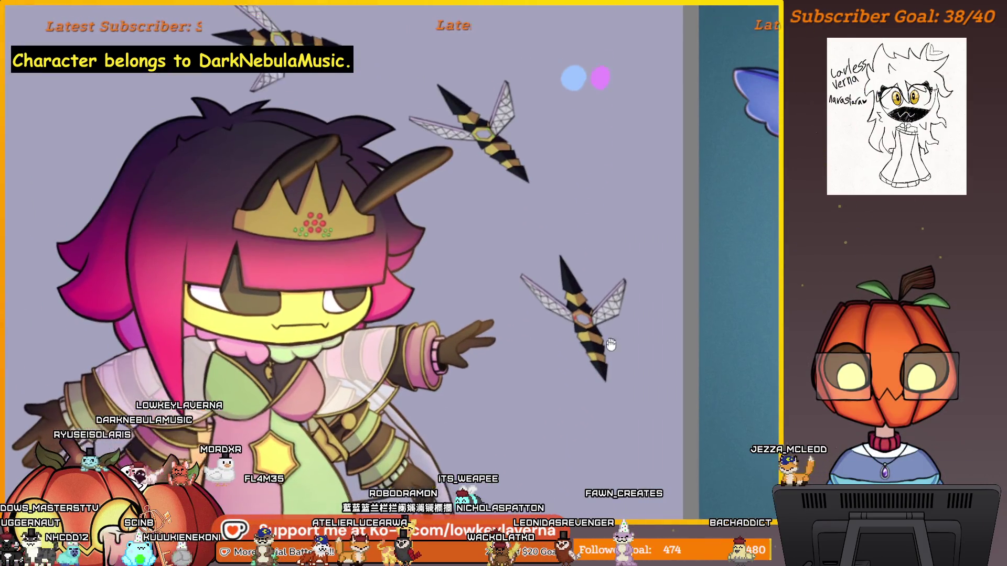
pyautogui.scroll(2, 603, 367)
pyautogui.scroll(2, 604, 384)
pyautogui.scroll(2, 600, 262)
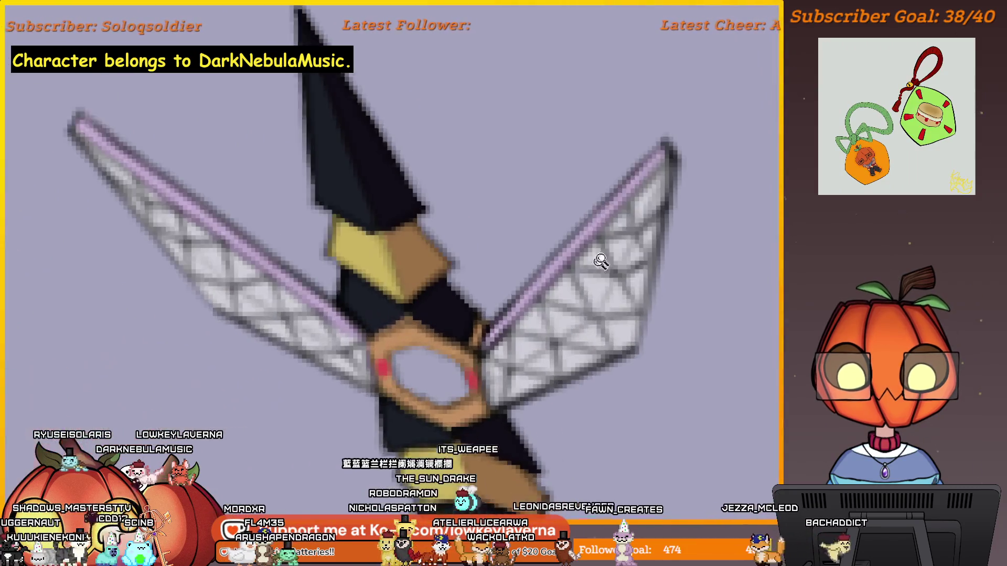
# Step: Tint the second wing's lattice warm tan with an enlarged brush, then zoom out to the canvas
pyautogui.press(']')
pyautogui.press(']')
pyautogui.press(']')
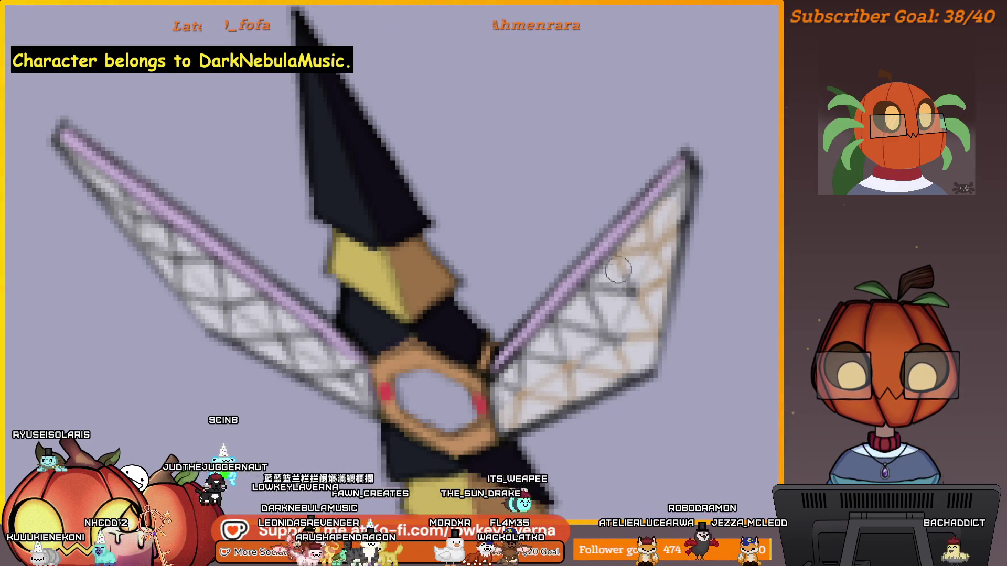
pyautogui.moveTo(643, 263); pyautogui.dragTo(615, 263)
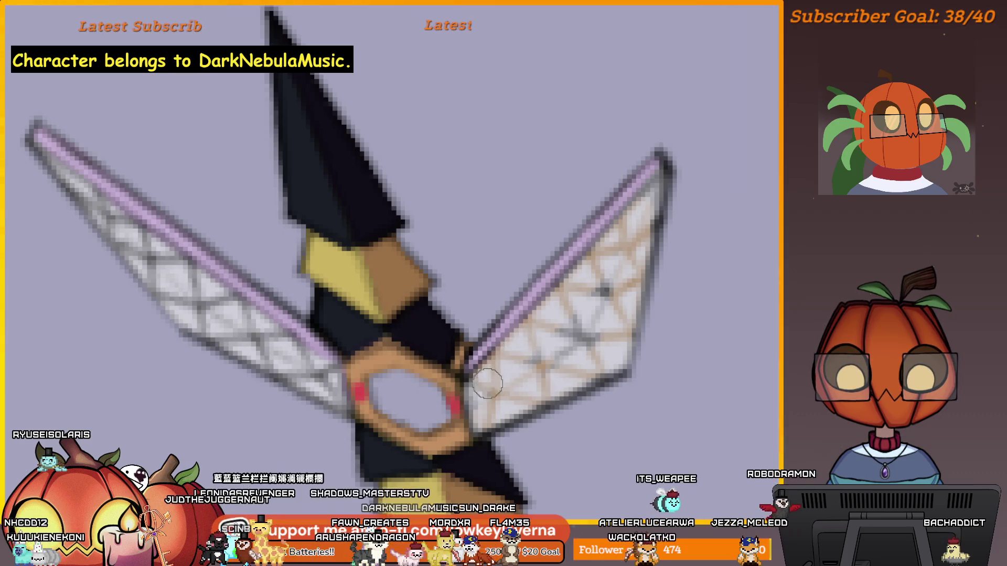
pyautogui.press(']')
pyautogui.press(']')
pyautogui.press(']')
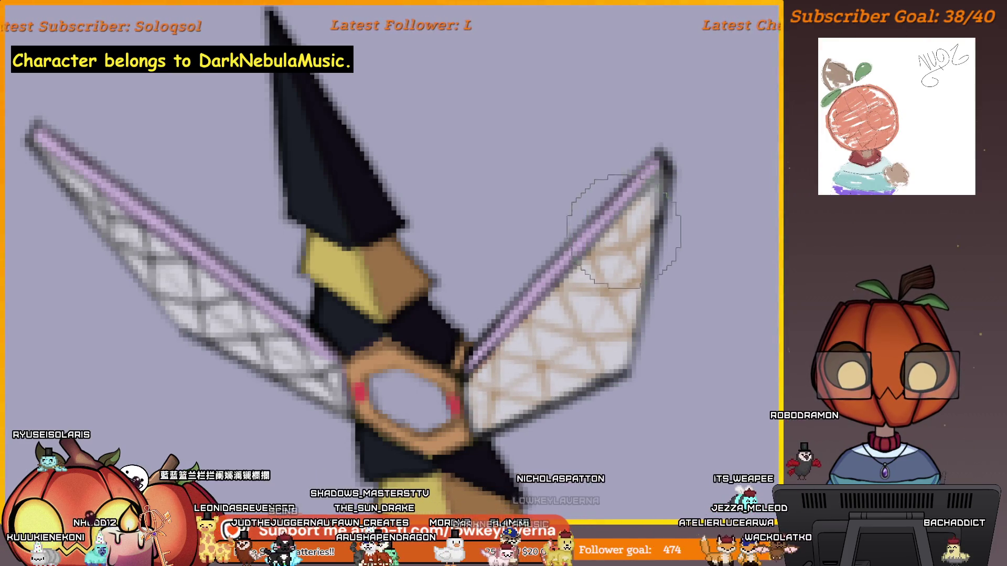
pyautogui.moveTo(624, 231); pyautogui.dragTo(849, 263)
pyautogui.press('[')
pyautogui.press('[')
pyautogui.press('[')
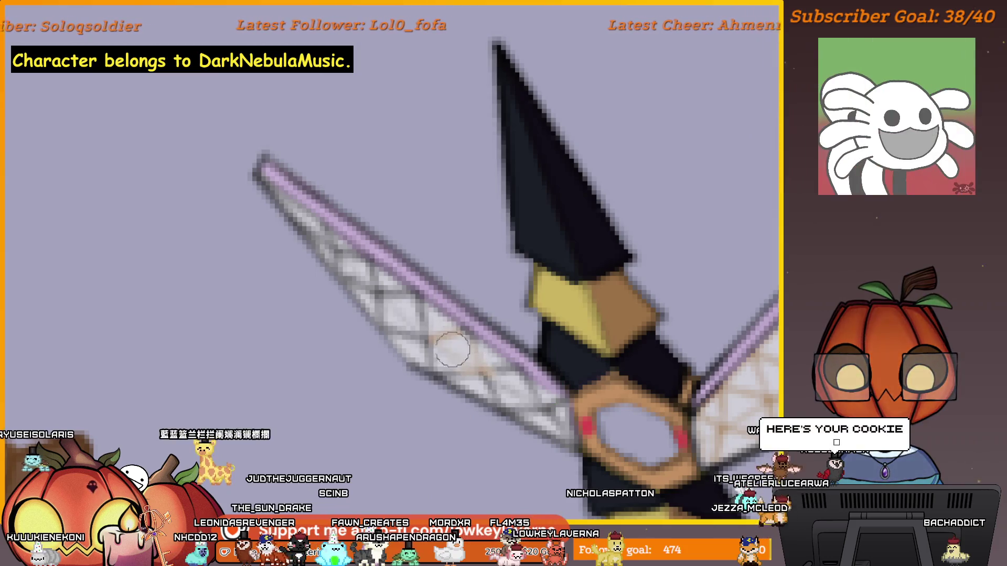
pyautogui.press(']')
pyautogui.press(']')
pyautogui.press(']')
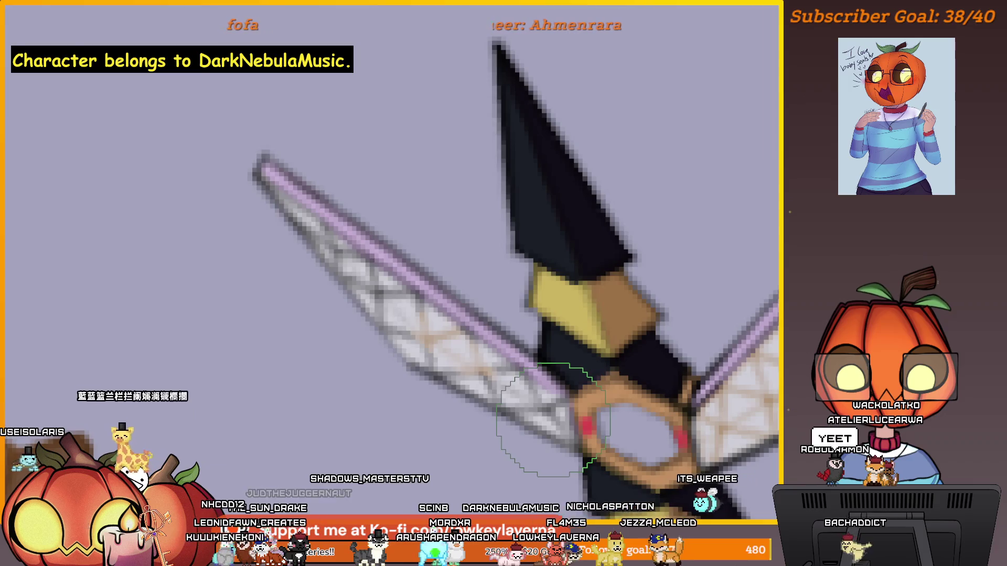
pyautogui.moveTo(554, 425); pyautogui.dragTo(574, 357)
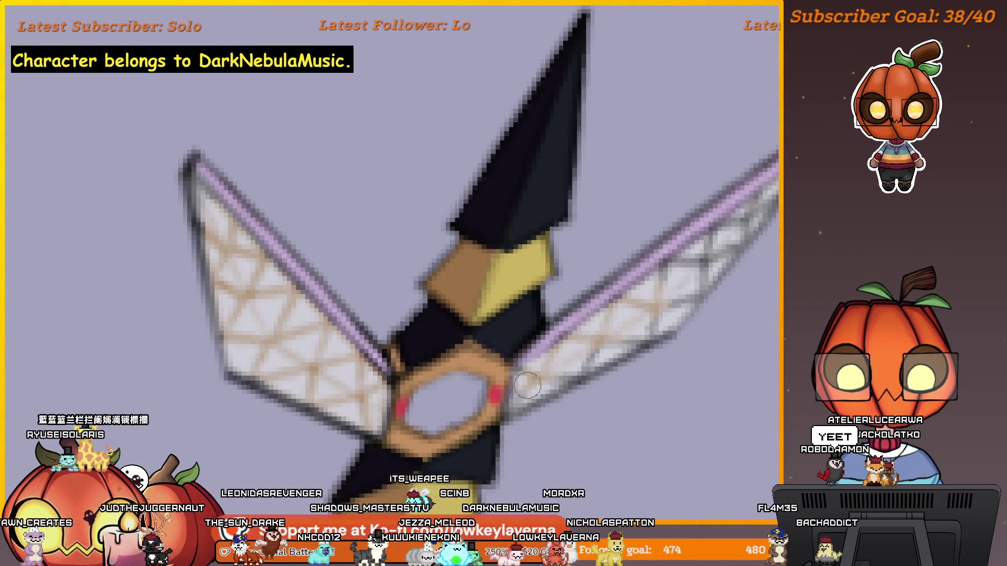
pyautogui.moveTo(717, 256); pyautogui.dragTo(620, 322)
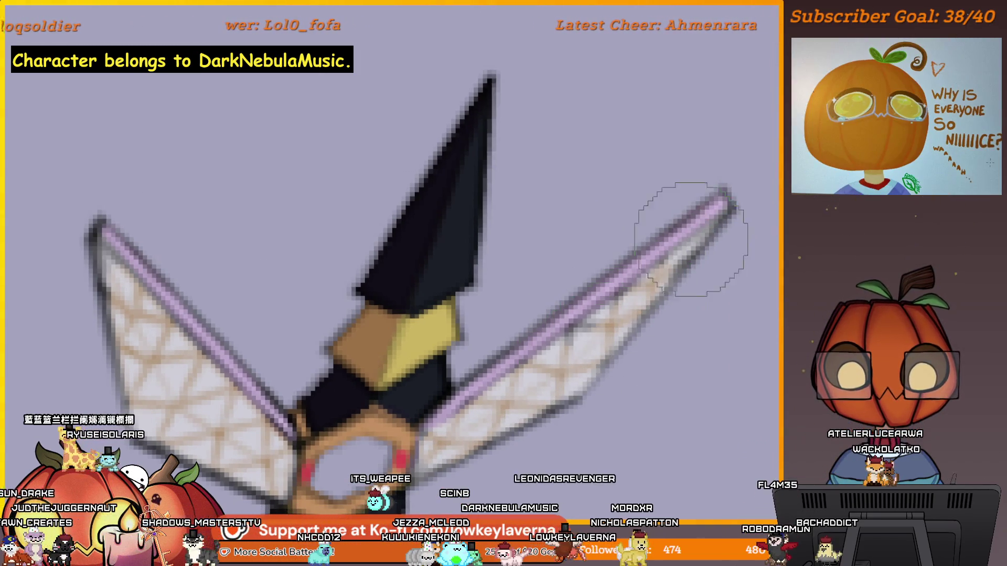
pyautogui.press('e')
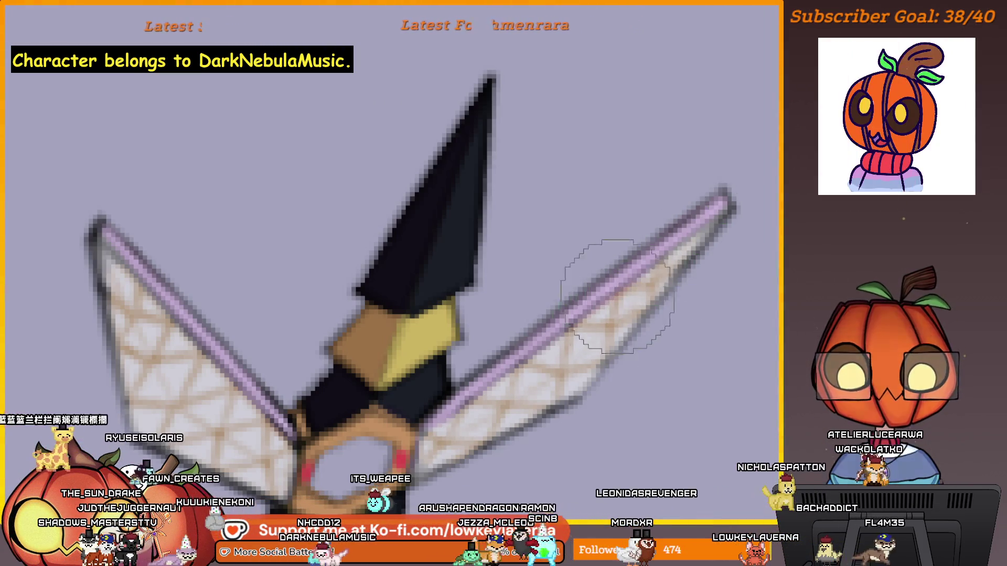
pyautogui.scroll(-3, 608, 294)
pyautogui.scroll(-3, 608, 294)
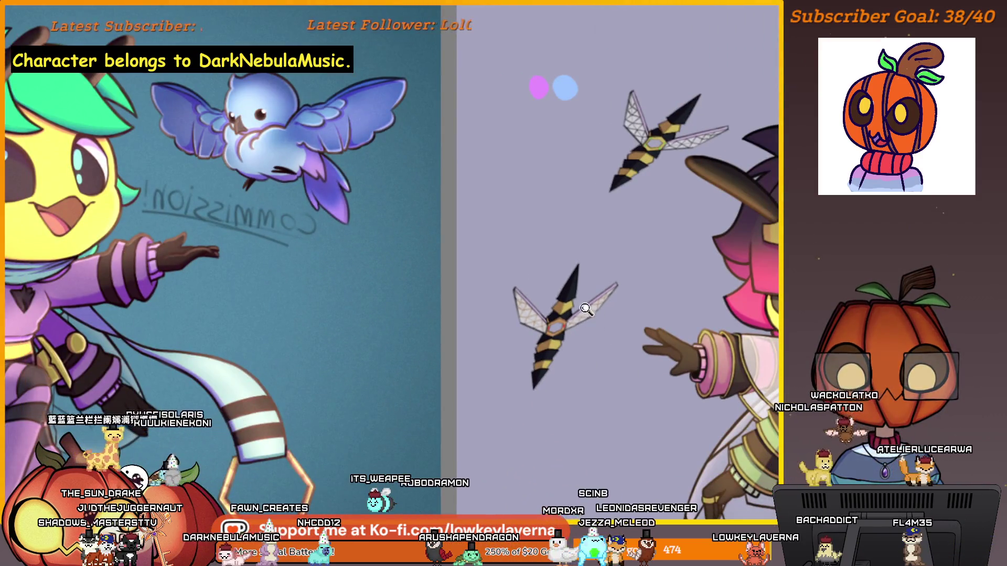
# Step: Bring the green-gemmed dagger's upper-left wing into view and tint its lattice warm tan to the tip
pyautogui.scroll(4, 442, 294)
pyautogui.scroll(2, 442, 294)
pyautogui.scroll(-2, 442, 293)
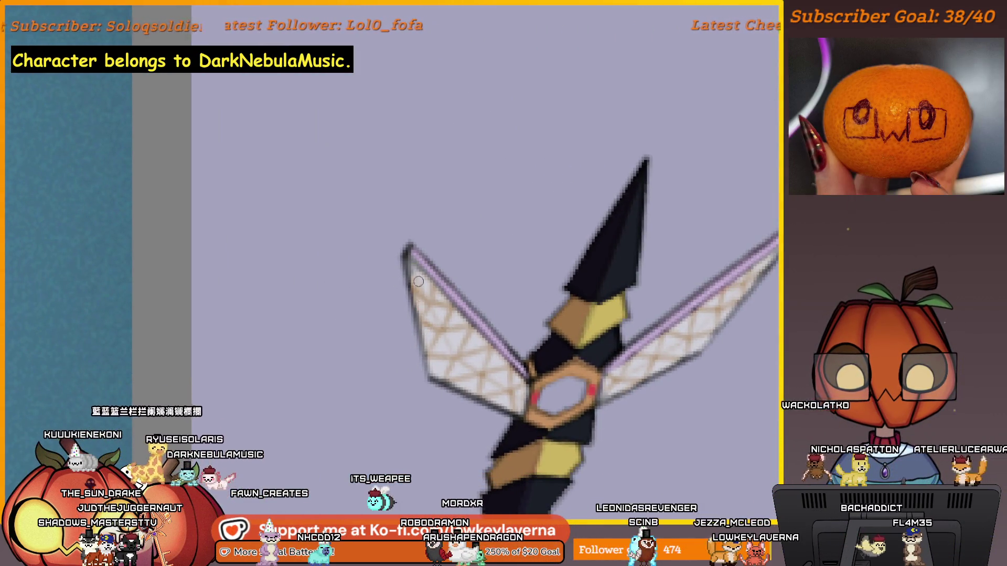
pyautogui.scroll(-3, 553, 381)
pyautogui.scroll(-2, 553, 381)
pyautogui.scroll(-2, 449, 287)
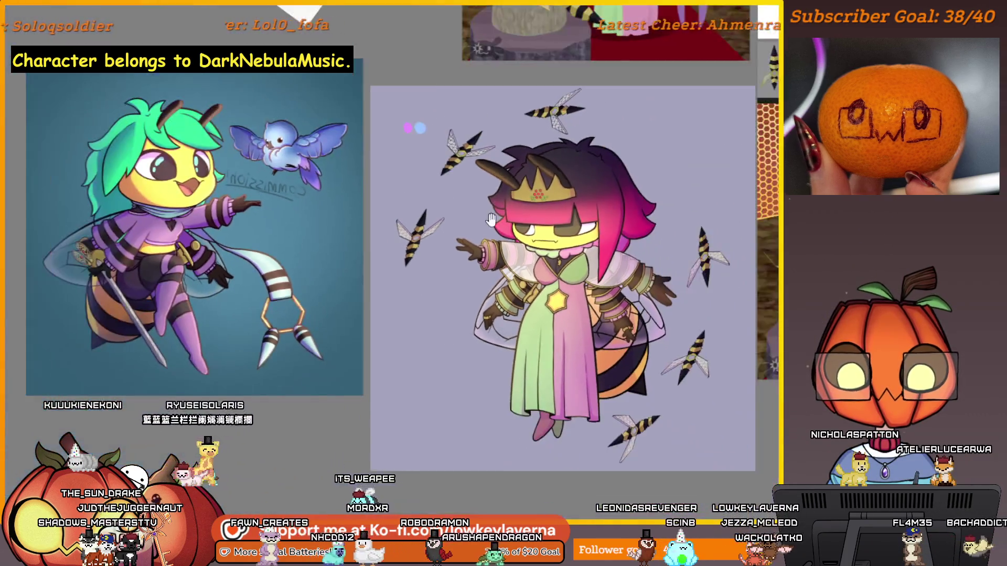
pyautogui.scroll(-2, 456, 310)
pyautogui.scroll(5, 465, 328)
pyautogui.scroll(-2, 585, 147)
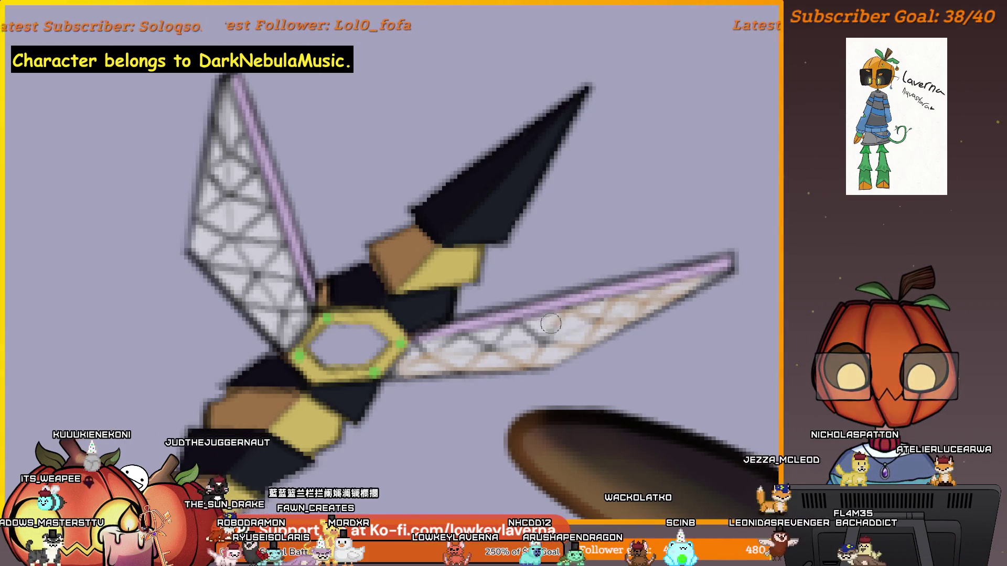
pyautogui.press(']')
pyautogui.press(']')
pyautogui.press(']')
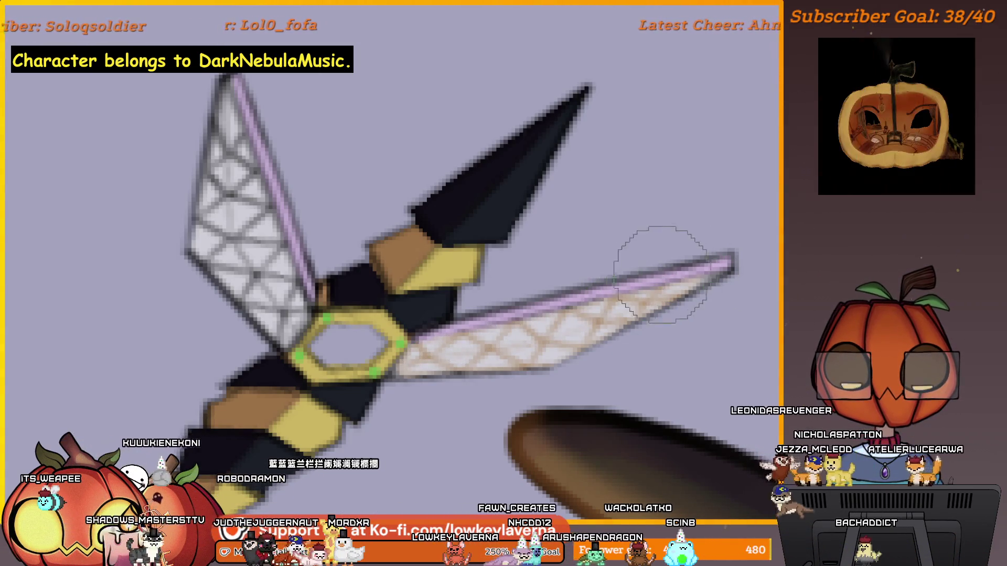
pyautogui.press('[')
pyautogui.press('[')
pyautogui.press('[')
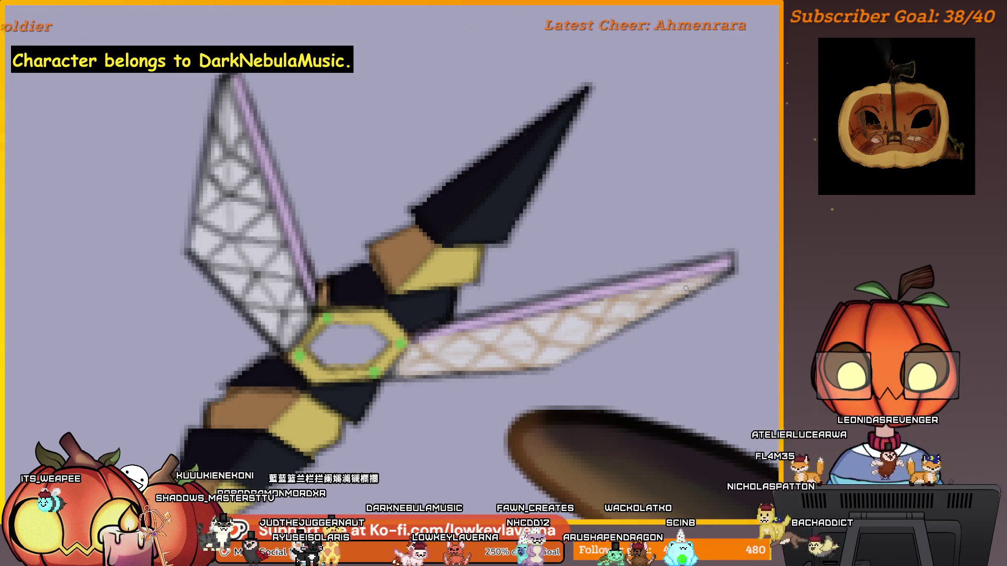
pyautogui.moveTo(430, 336); pyautogui.dragTo(687, 405)
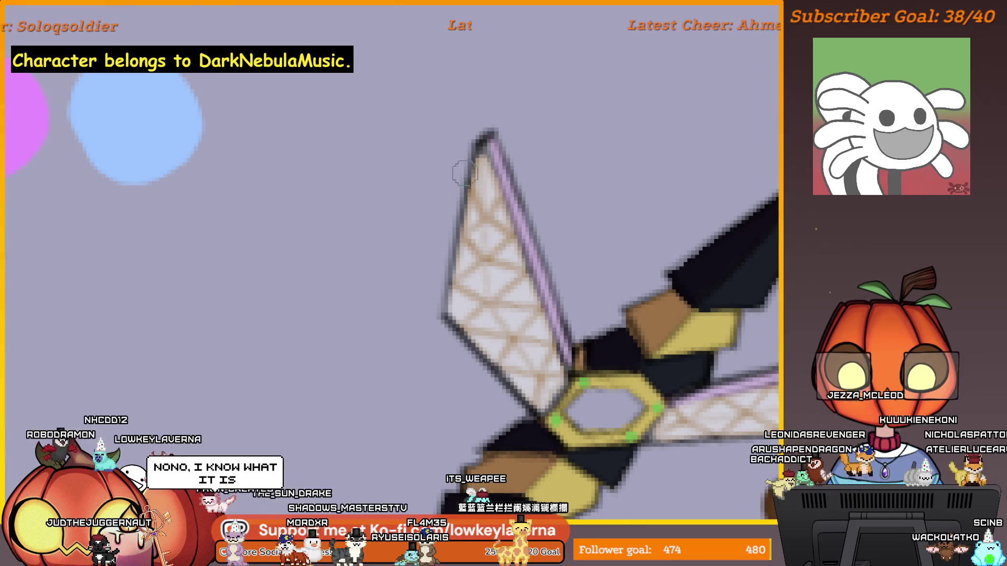
# Step: Centre the horizontal wasp dagger and tint its upper wing's lattice brown out to the tip
pyautogui.scroll(-5, 524, 236)
pyautogui.moveTo(494, 305); pyautogui.dragTo(355, 463)
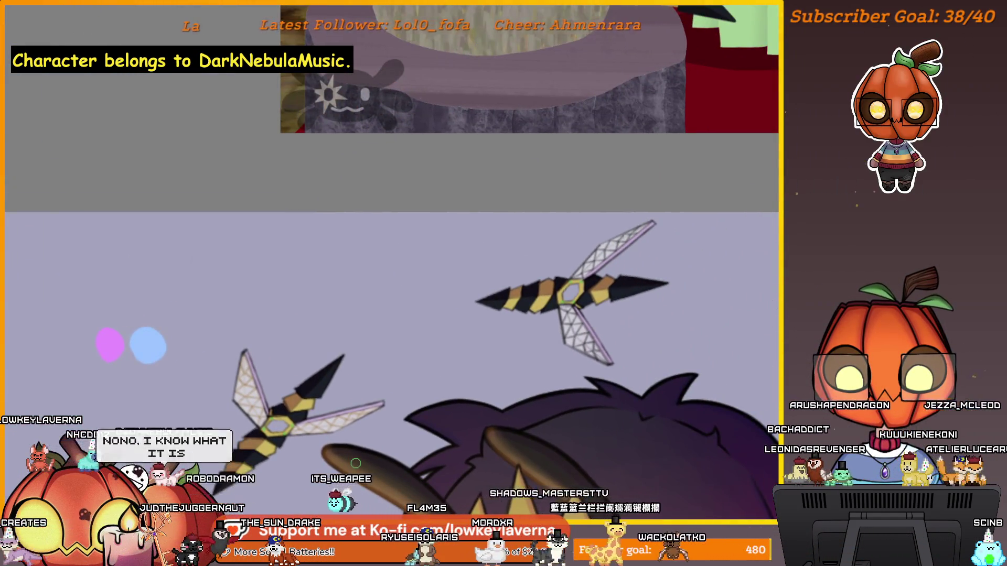
pyautogui.scroll(3, 671, 251)
pyautogui.moveTo(672, 252); pyautogui.dragTo(612, 326)
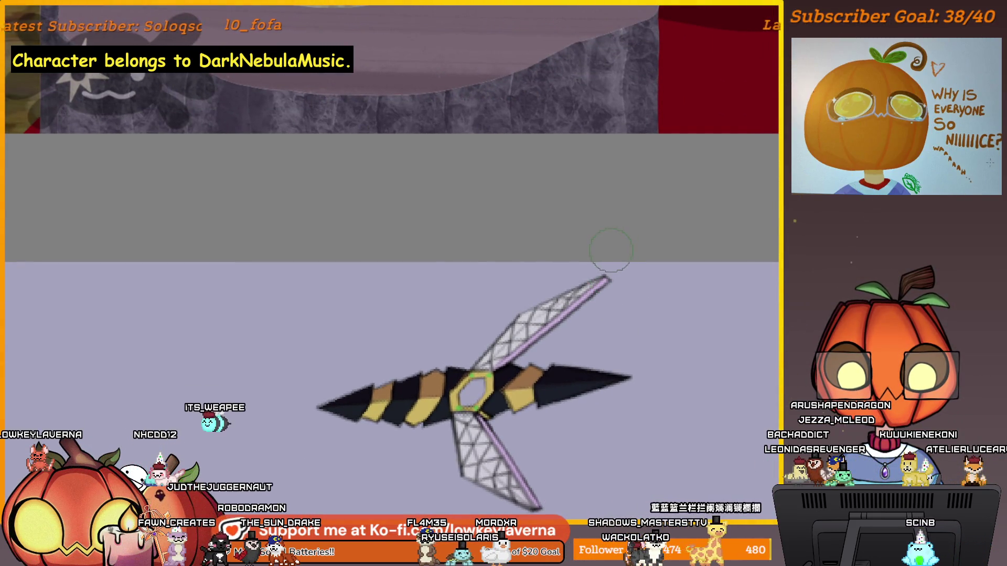
pyautogui.scroll(2, 541, 351)
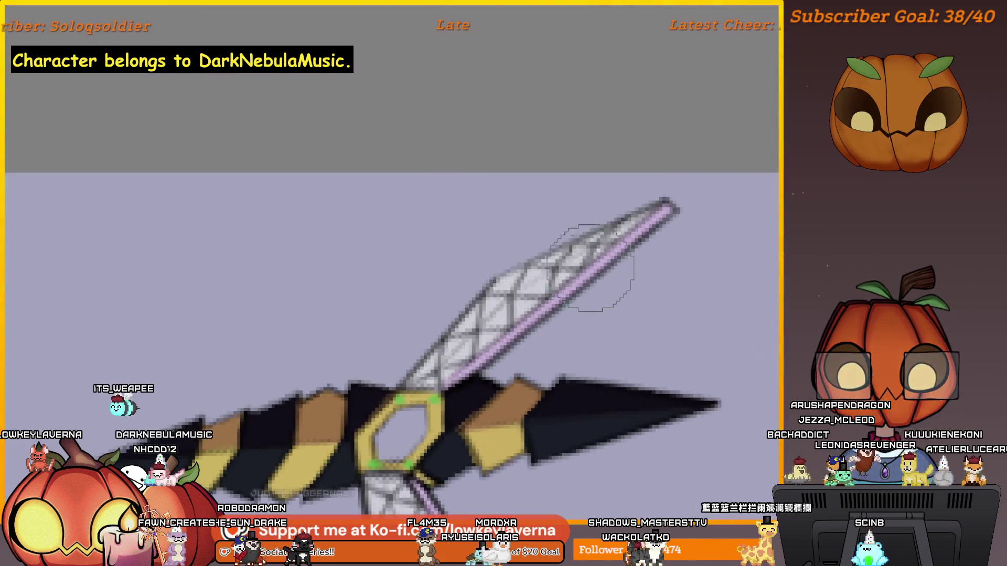
pyautogui.scroll(2, 660, 315)
pyautogui.moveTo(672, 336); pyautogui.dragTo(680, 346)
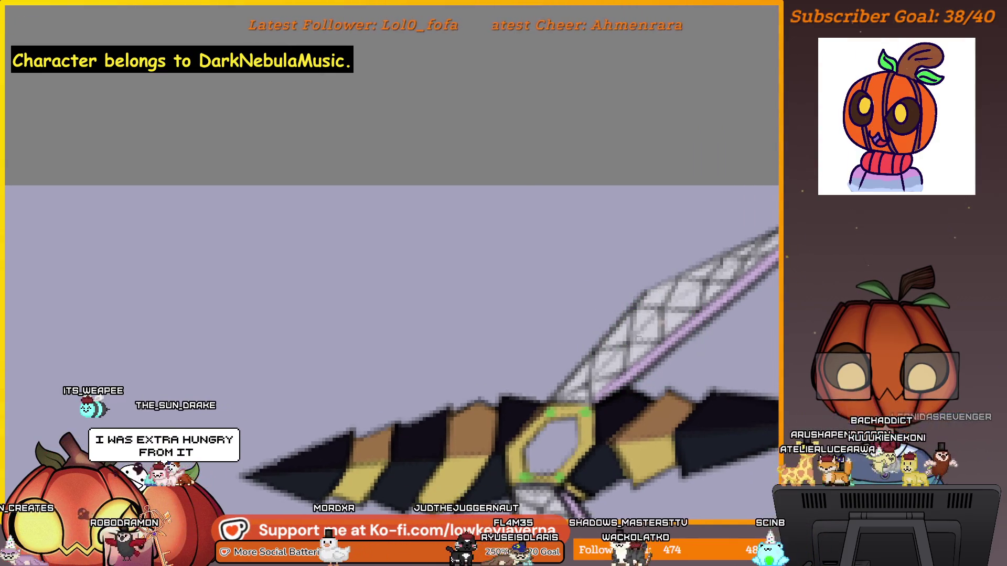
pyautogui.moveTo(670, 339); pyautogui.dragTo(628, 350)
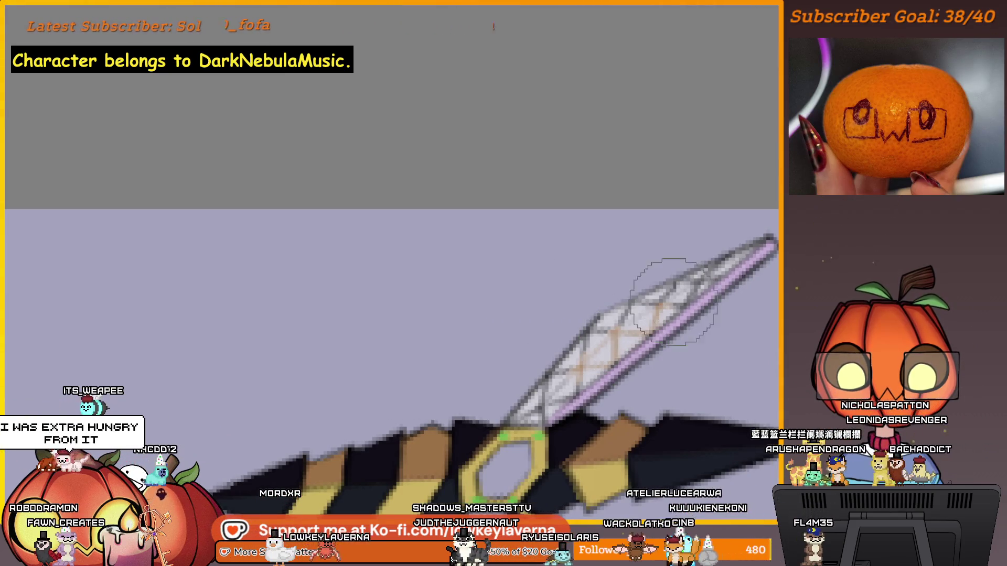
pyautogui.moveTo(674, 301); pyautogui.dragTo(649, 330)
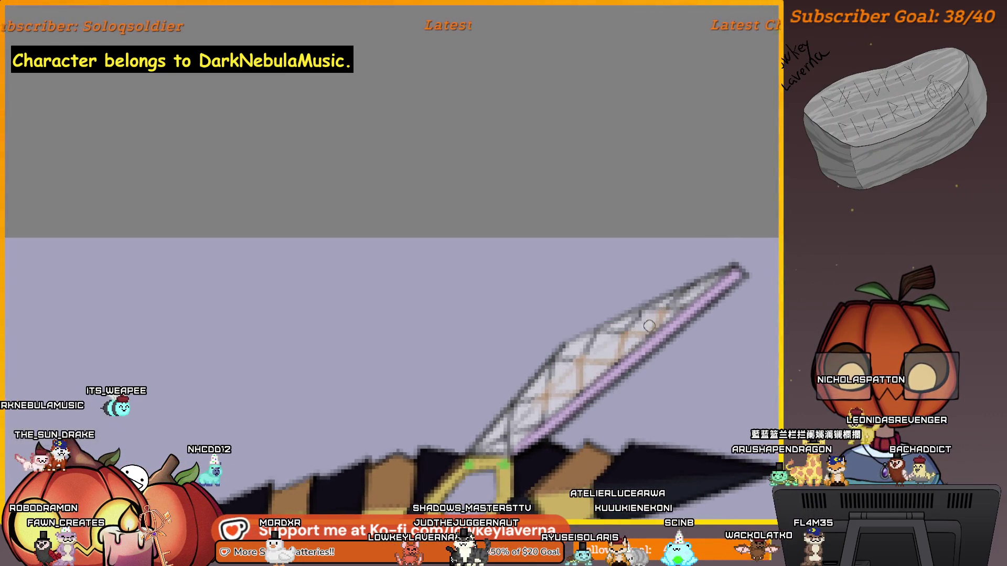
pyautogui.moveTo(708, 278); pyautogui.dragTo(699, 292)
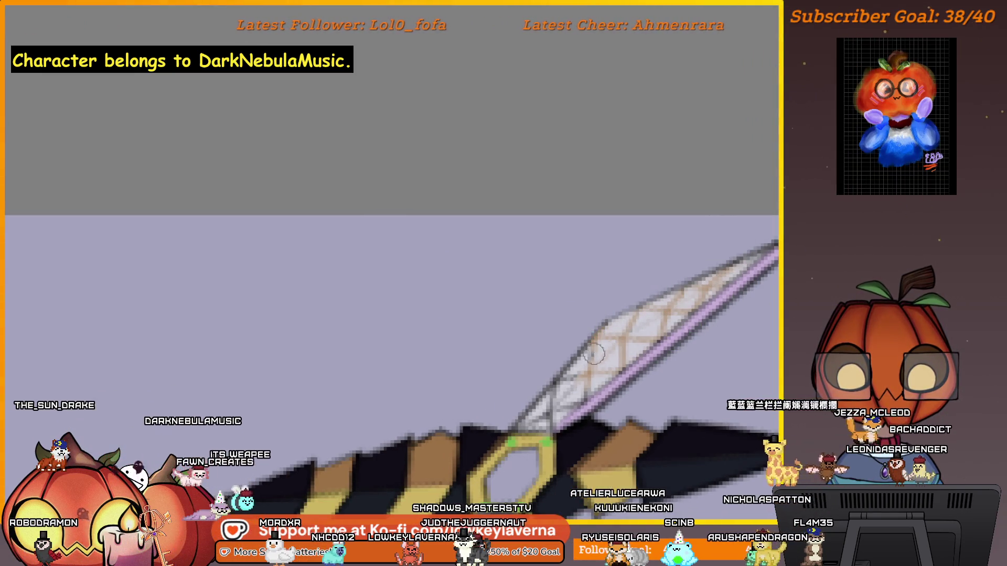
pyautogui.moveTo(595, 354); pyautogui.dragTo(636, 341)
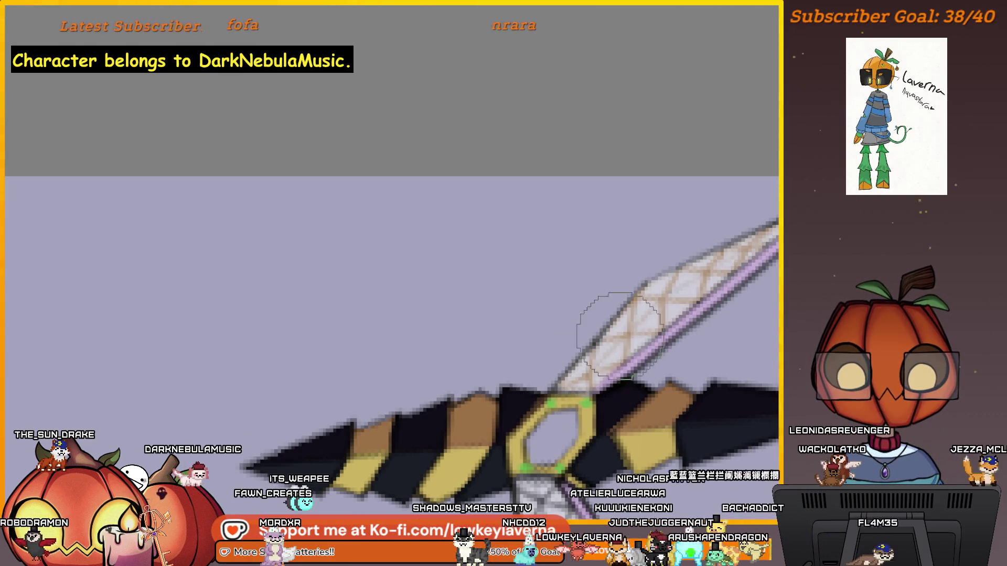
pyautogui.moveTo(674, 265); pyautogui.dragTo(593, 357)
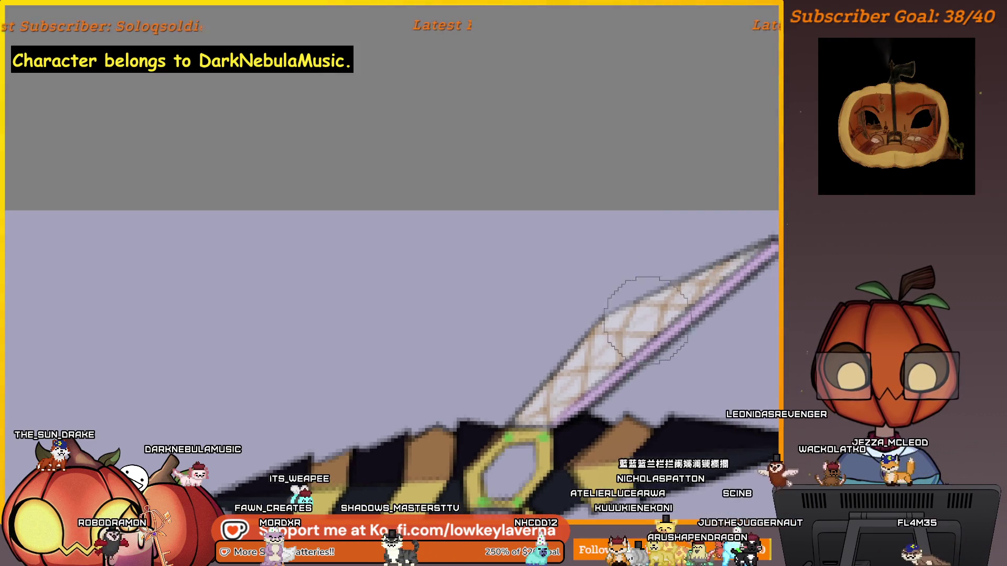
# Step: With a small eraser, remove the dark sketch lines inside the lower wing
pyautogui.press('e')
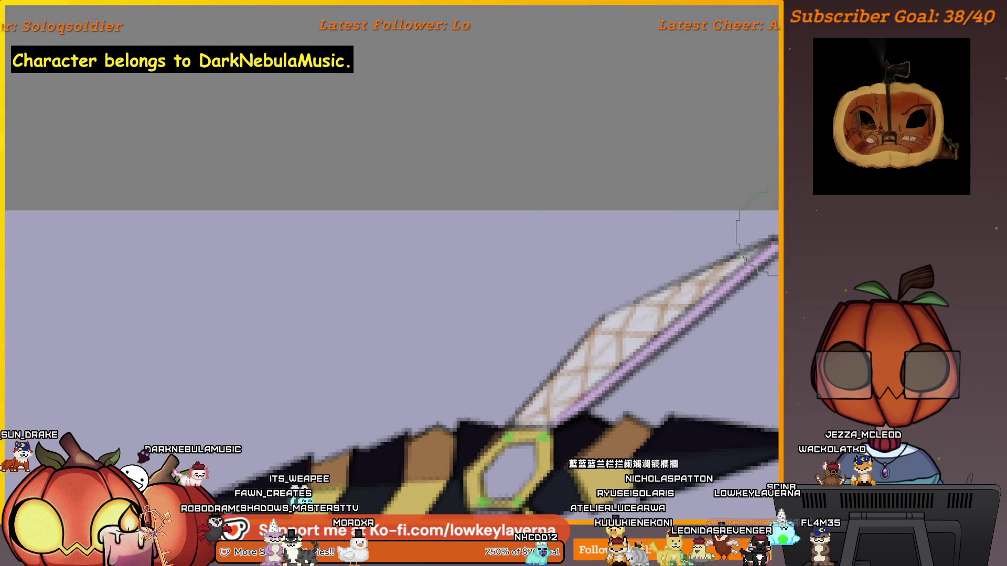
pyautogui.moveTo(655, 314); pyautogui.dragTo(716, 113)
pyautogui.moveTo(645, 322); pyautogui.dragTo(632, 316)
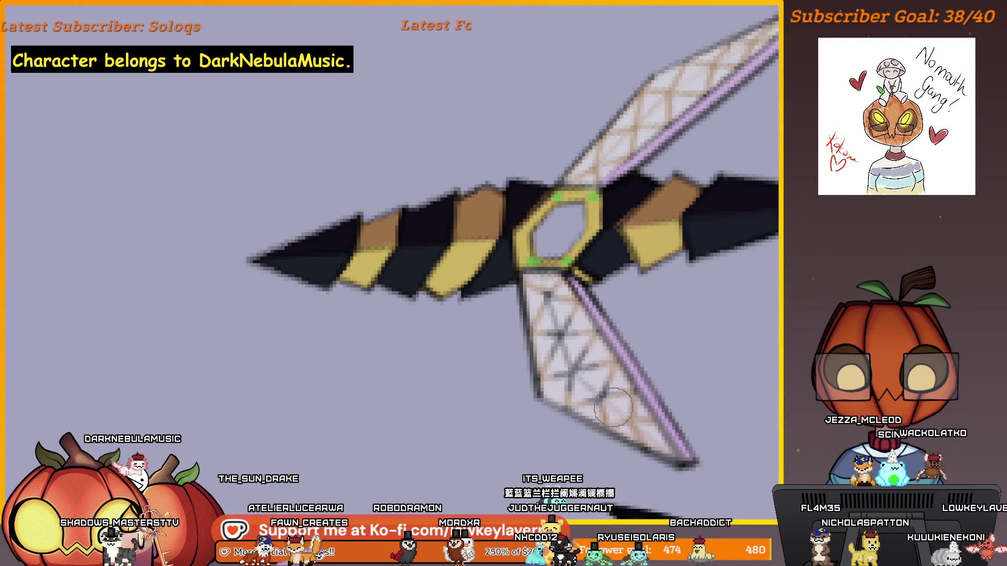
pyautogui.moveTo(625, 404); pyautogui.dragTo(588, 367)
pyautogui.moveTo(556, 335); pyautogui.dragTo(551, 361)
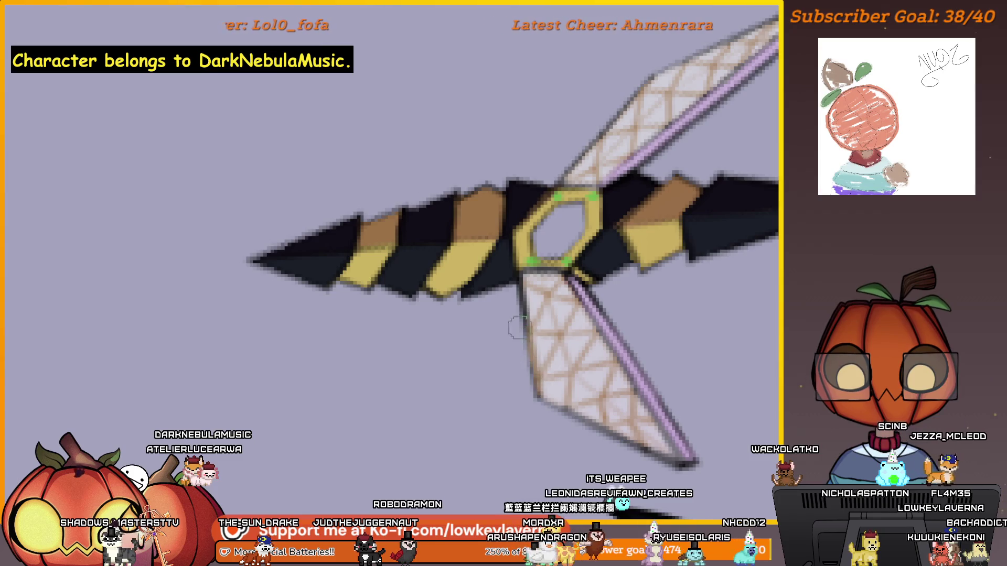
# Step: Zoom out to the whole illustration and draw a freehand selection around the queen and nearby daggers
pyautogui.scroll(-5, 599, 245)
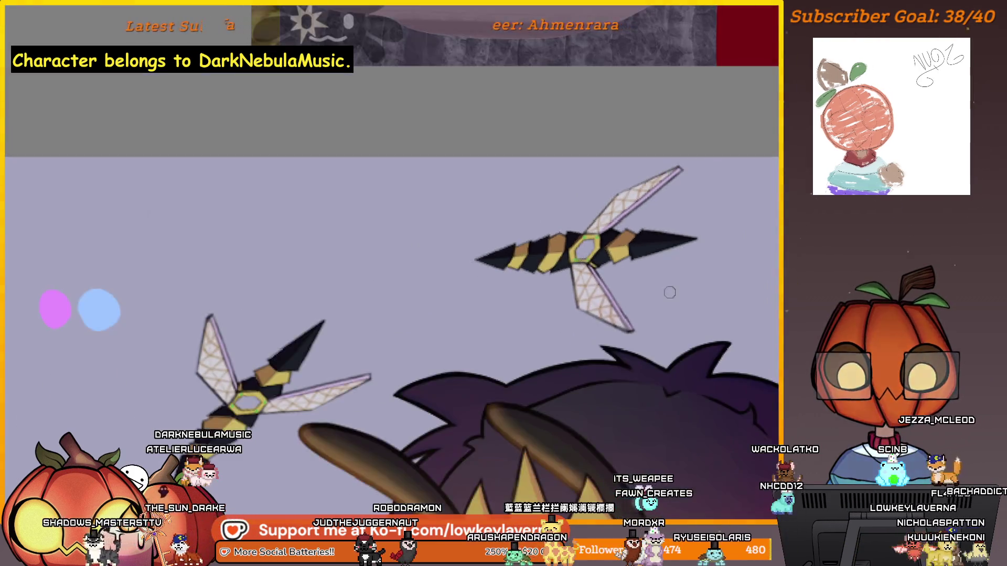
pyautogui.scroll(-2, 690, 279)
pyautogui.scroll(-2, 661, 251)
pyautogui.moveTo(708, 321); pyautogui.dragTo(621, 257)
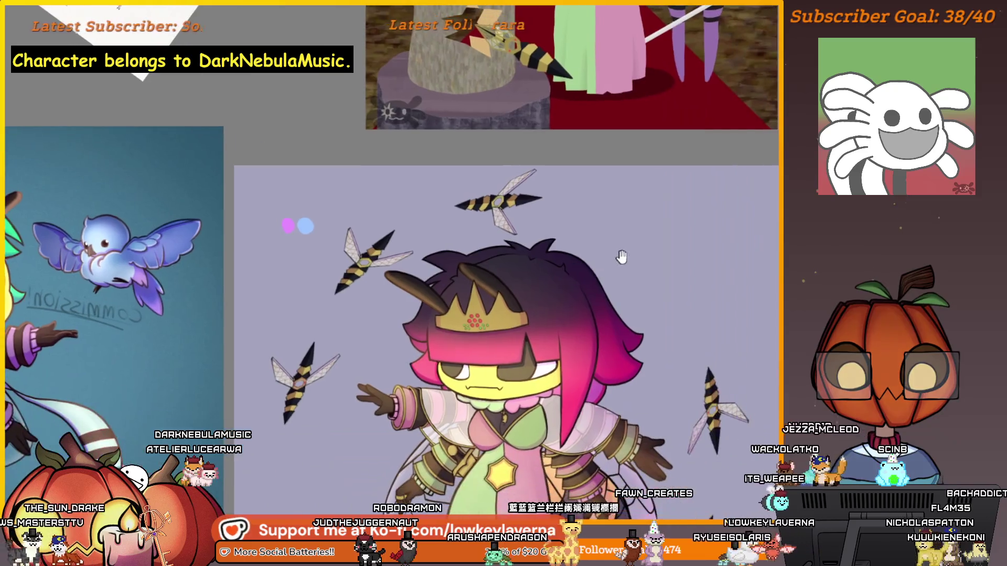
pyautogui.scroll(-2, 644, 233)
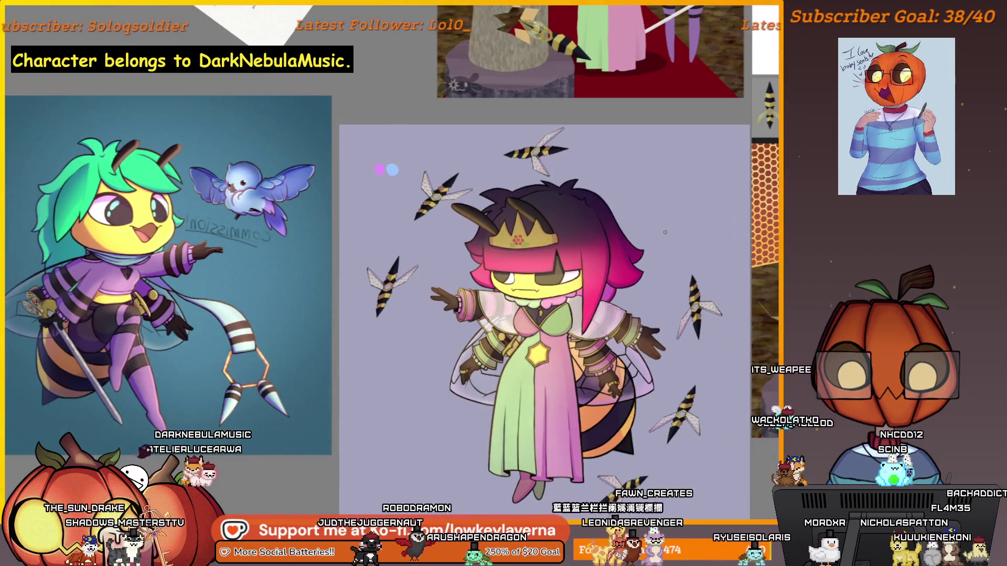
pyautogui.scroll(-2, 666, 269)
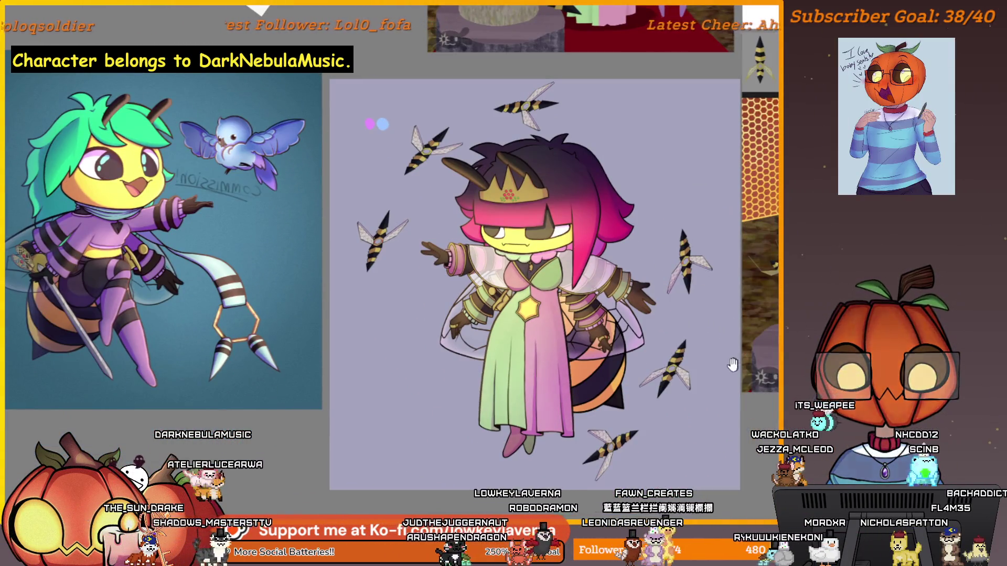
pyautogui.moveTo(733, 364); pyautogui.dragTo(691, 373)
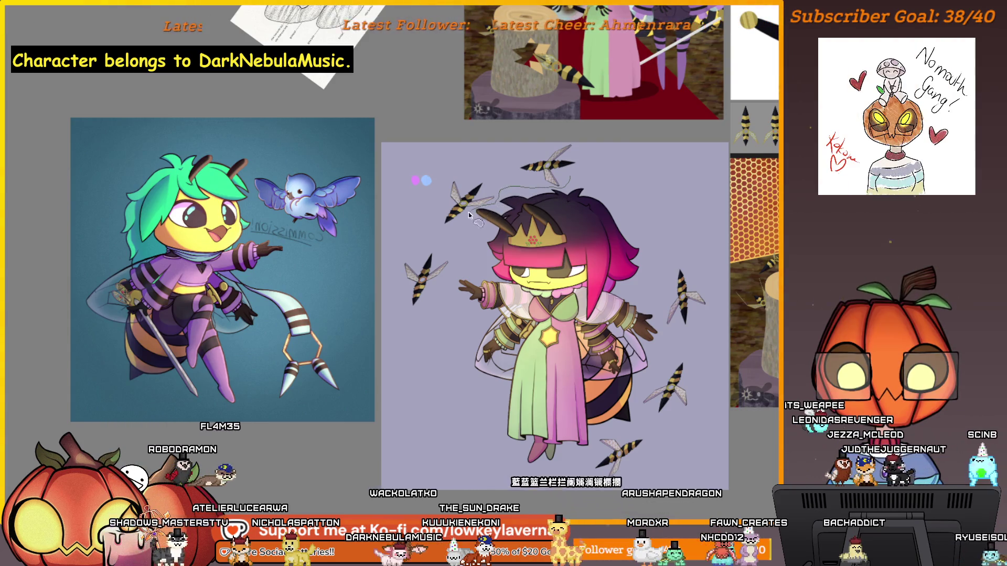
pyautogui.moveTo(492, 199)
pyautogui.mouseDown()
pyautogui.moveTo(435, 367)
pyautogui.moveTo(602, 433)
pyautogui.moveTo(667, 336)
pyautogui.mouseUp()
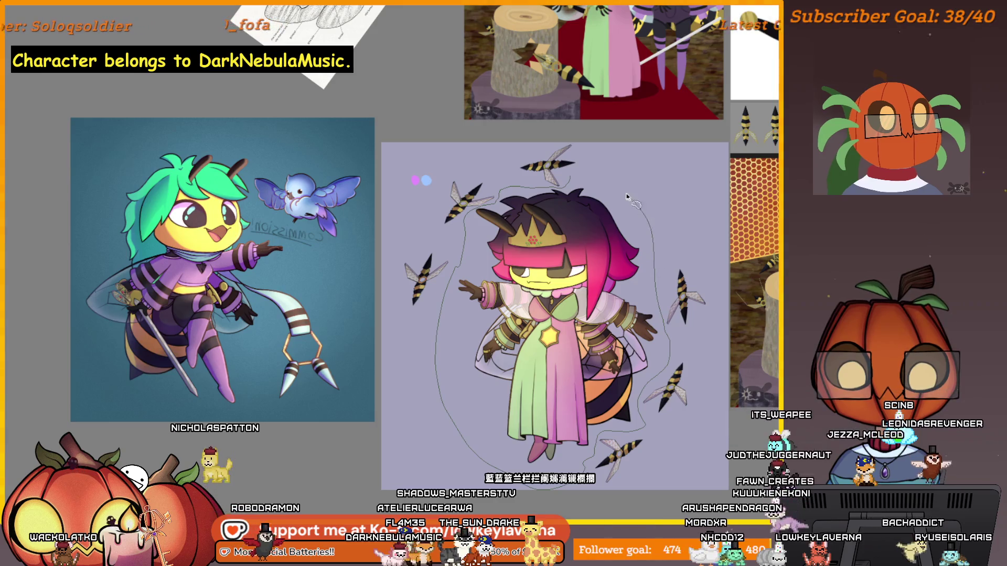
pyautogui.moveTo(668, 336); pyautogui.dragTo(603, 165)
pyautogui.press('b')
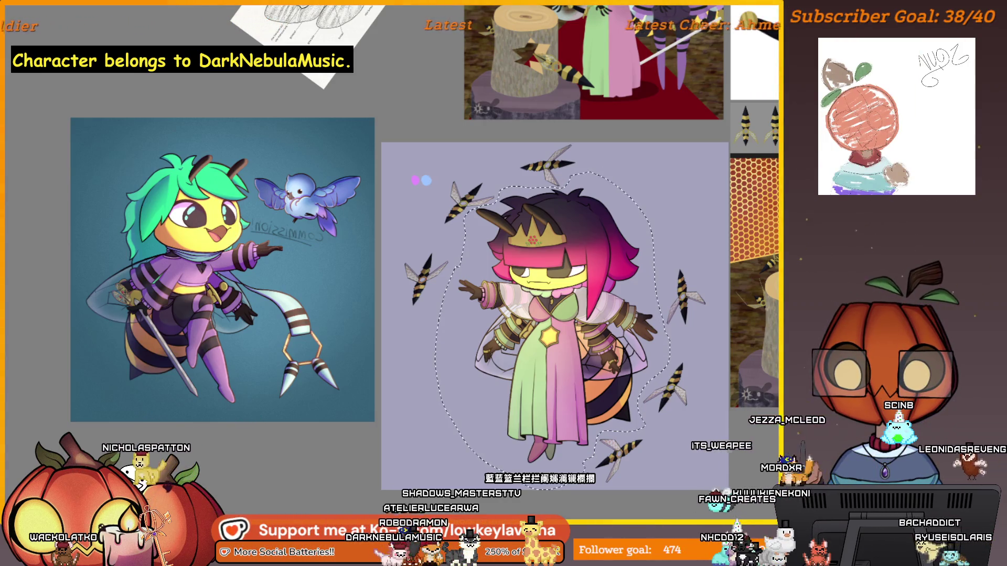
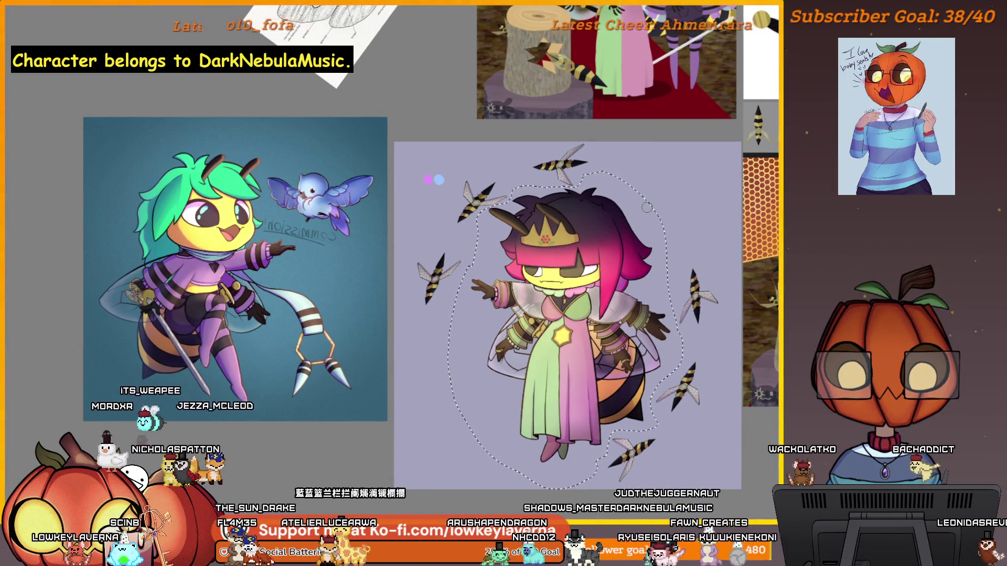
# Step: Deselect the dashed selection around the bee queen with Ctrl+D
pyautogui.moveTo(573, 311); pyautogui.dragTo(577, 303)
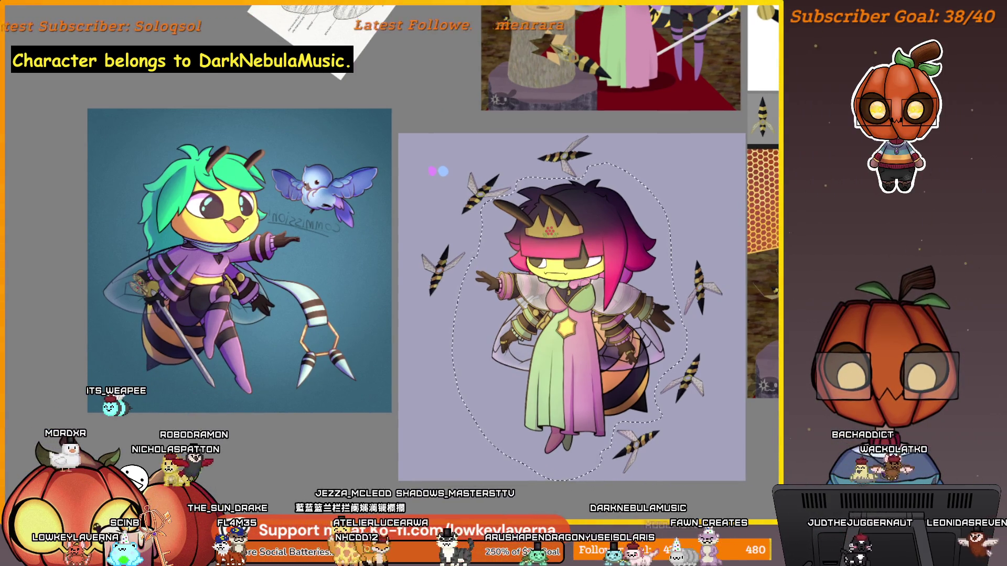
pyautogui.scroll(5, 629, 223)
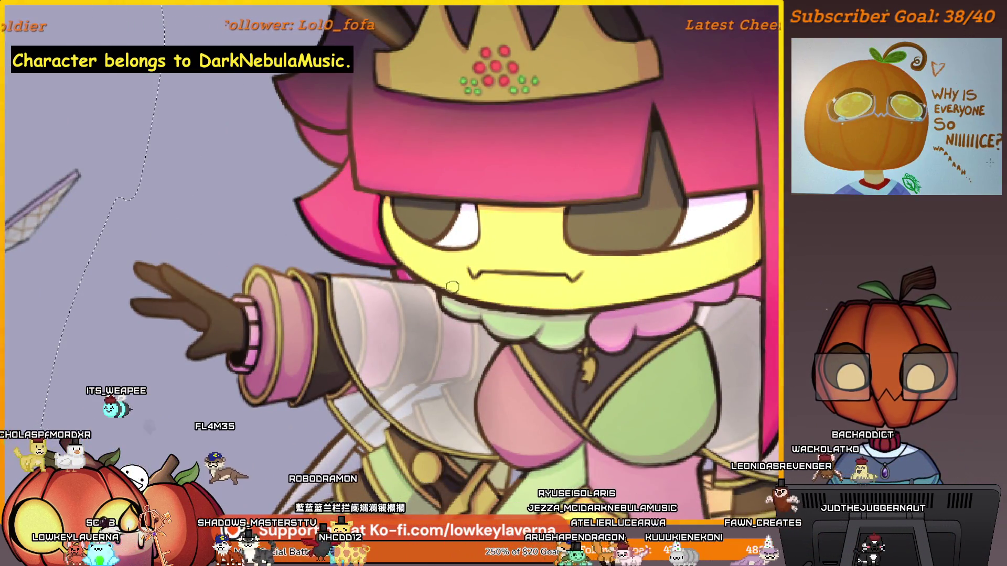
pyautogui.scroll(-5, 627, 357)
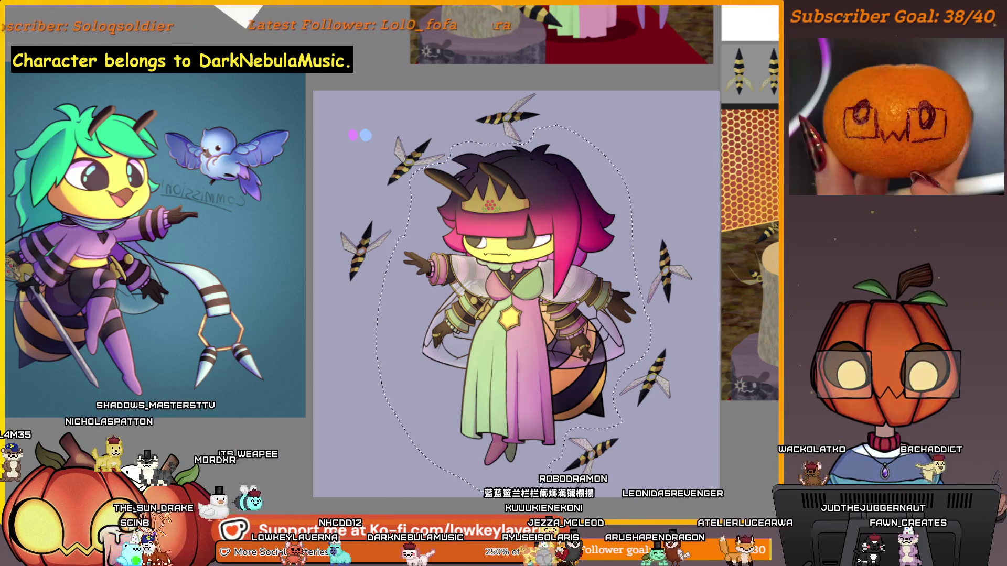
pyautogui.hotkey('ctrl', 'd')
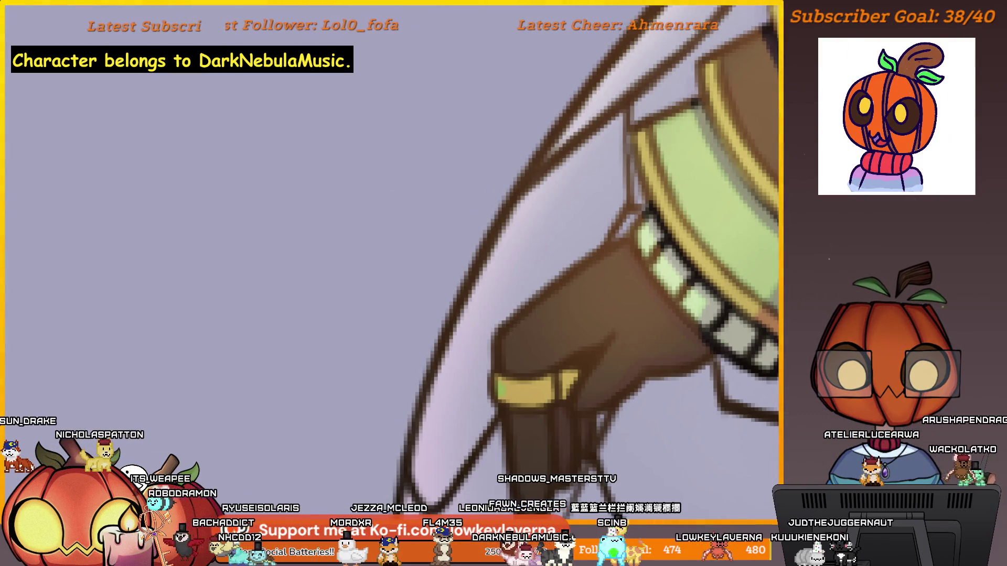
# Step: Paint a light brown highlight along the upper edge of the gloved arm
pyautogui.moveTo(614, 260); pyautogui.dragTo(567, 292)
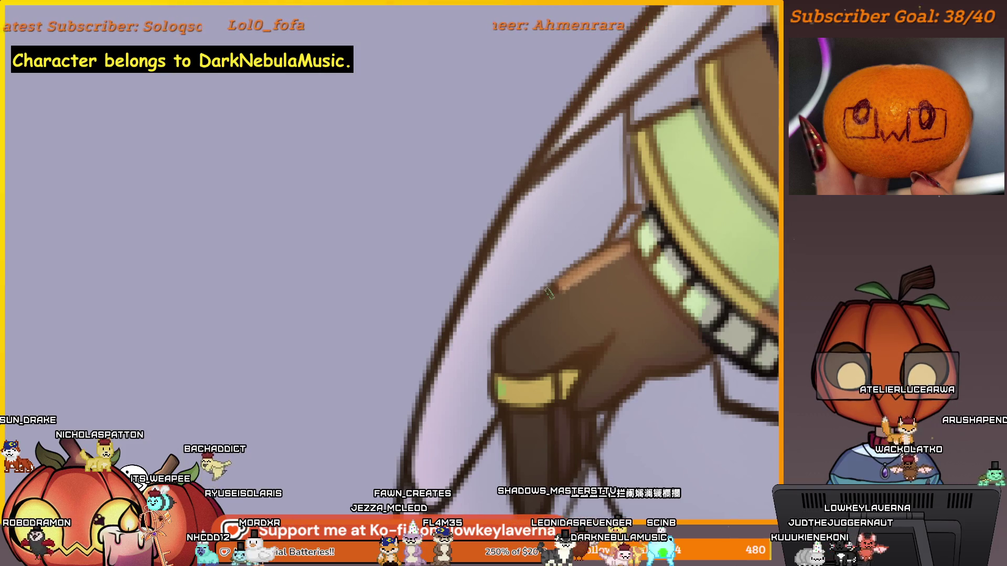
pyautogui.moveTo(625, 246); pyautogui.dragTo(500, 336)
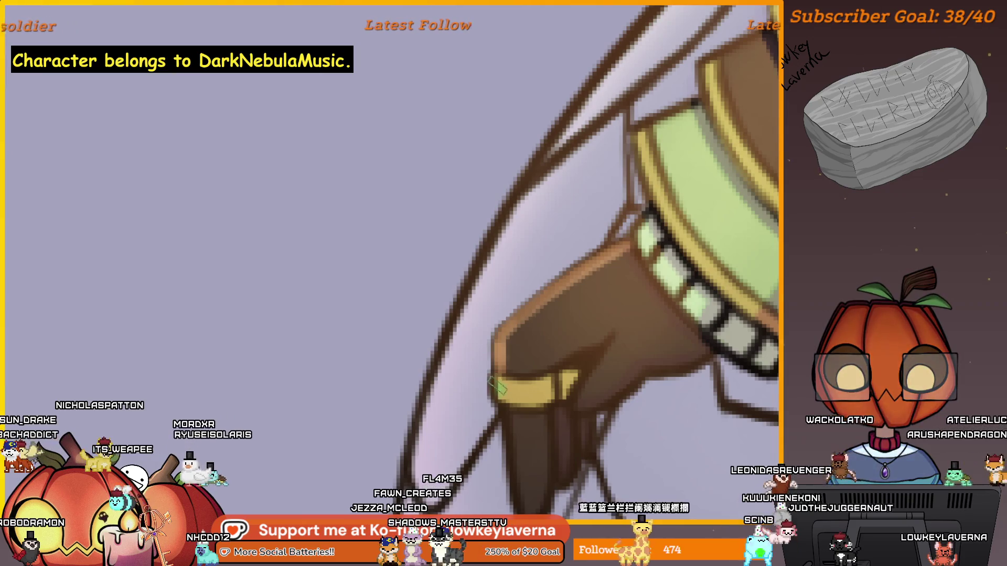
pyautogui.moveTo(513, 356)
pyautogui.mouseDown()
pyautogui.moveTo(521, 321)
pyautogui.moveTo(593, 247)
pyautogui.mouseUp()
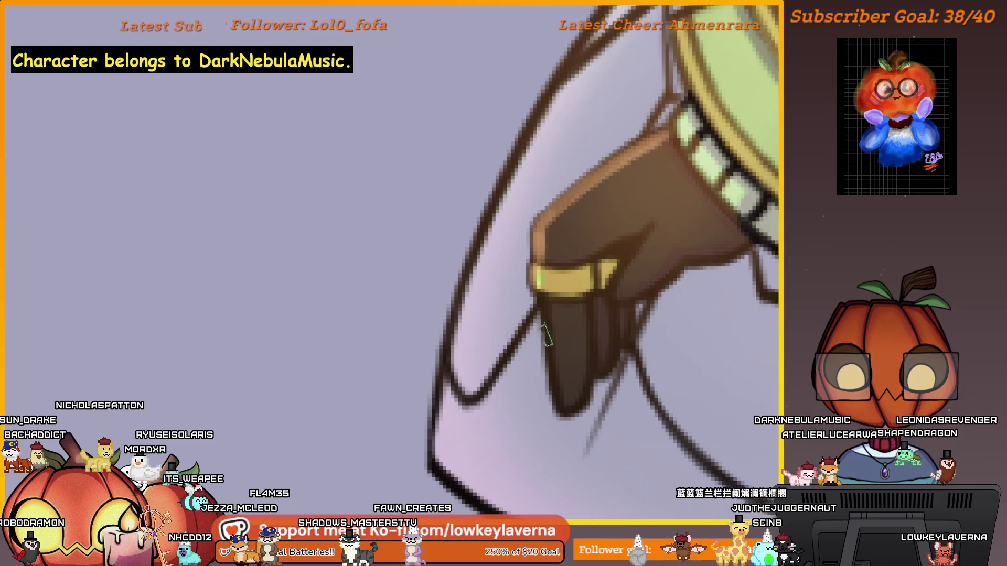
pyautogui.scroll(-5, 593, 248)
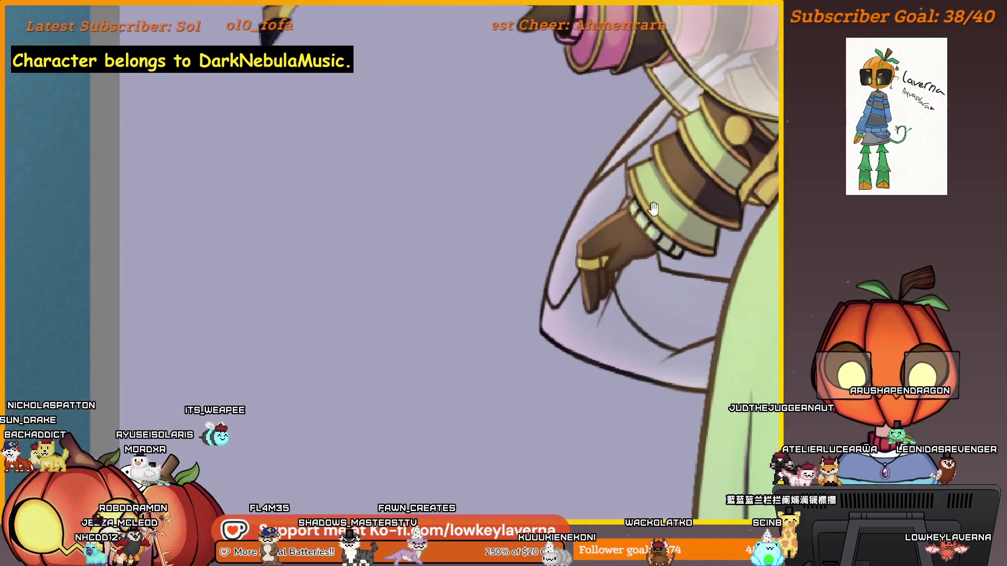
pyautogui.scroll(4, 593, 248)
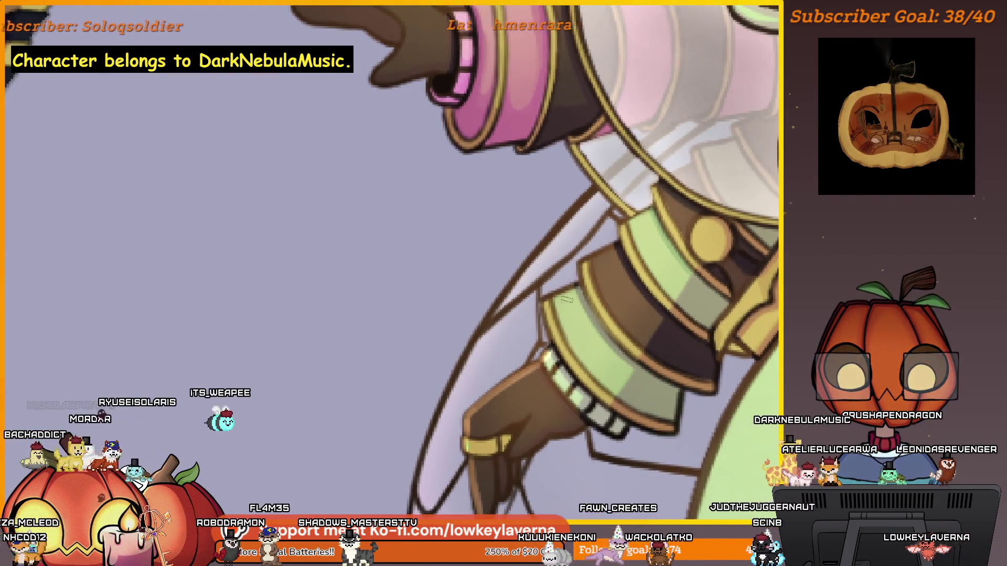
pyautogui.moveTo(543, 299); pyautogui.dragTo(617, 277)
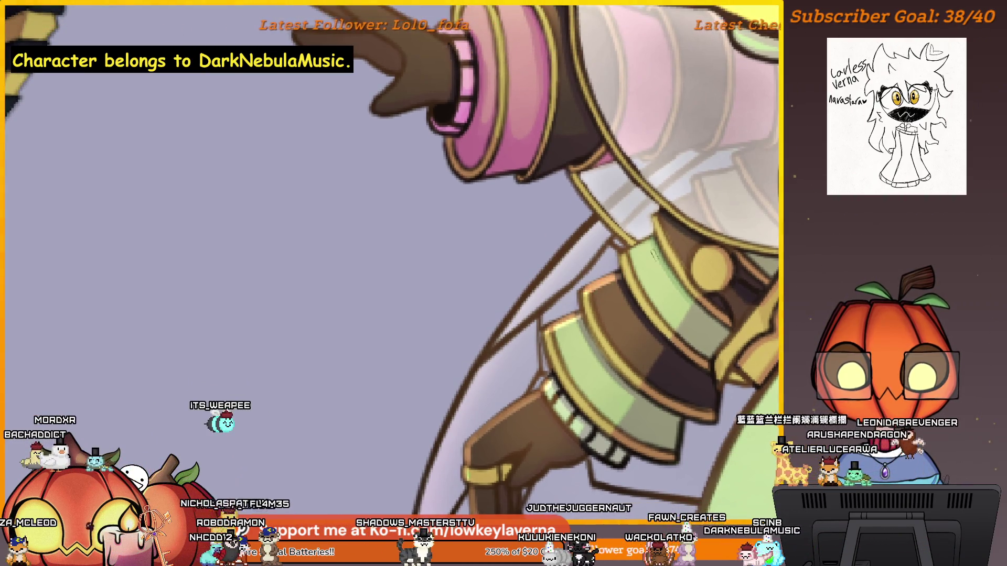
pyautogui.hotkey('ctrl', '0')
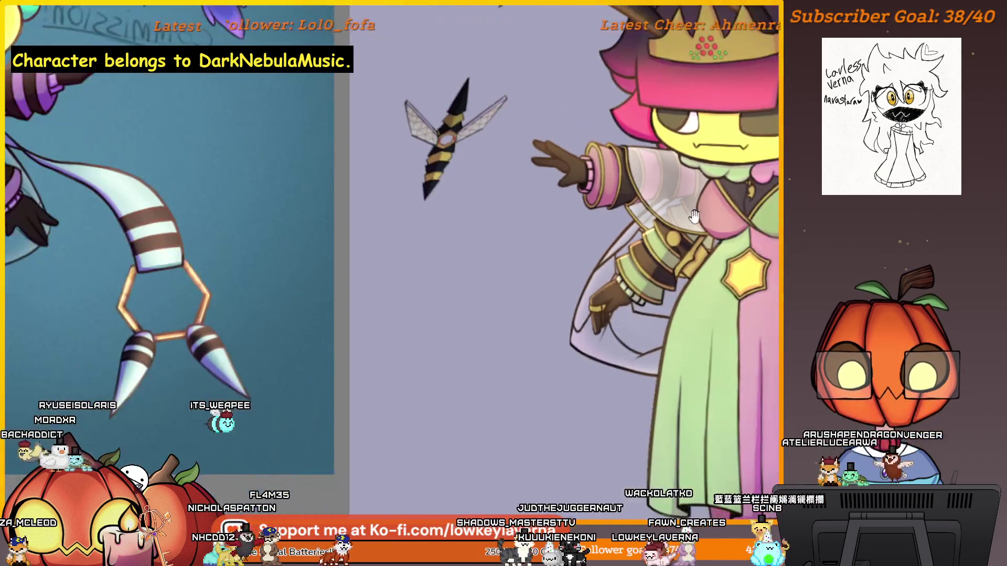
pyautogui.click(586, 305)
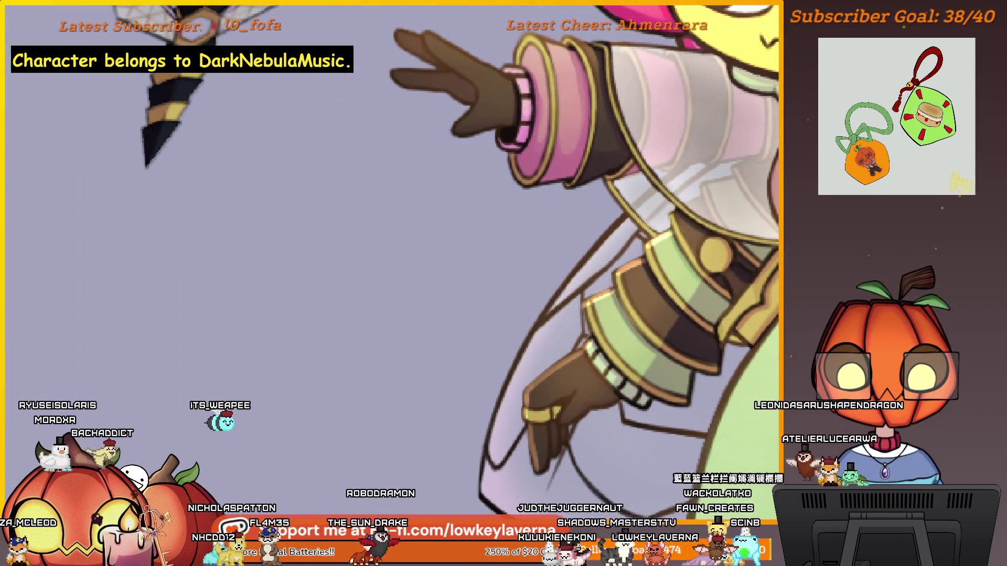
pyautogui.scroll(3, 619, 280)
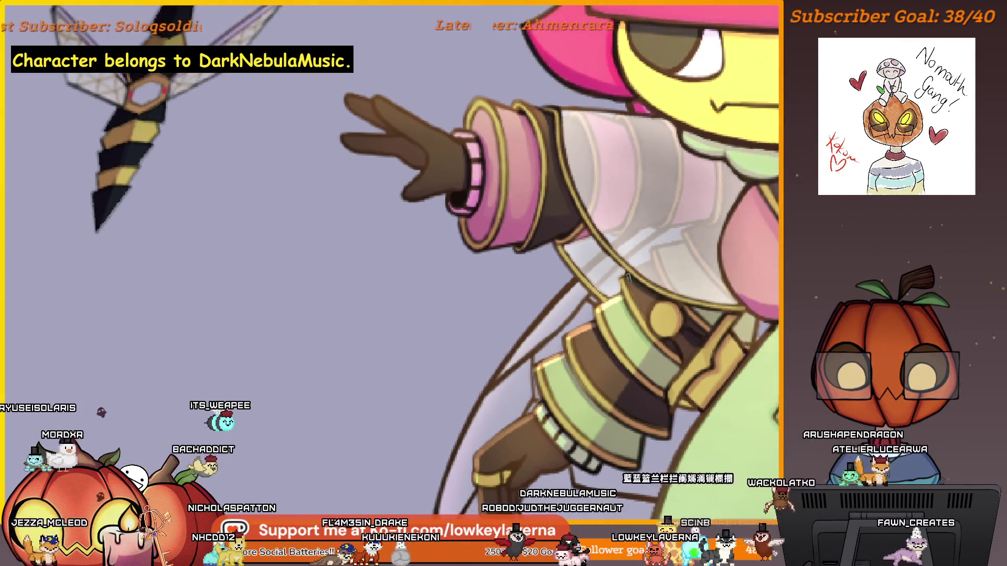
pyautogui.scroll(-2, 645, 257)
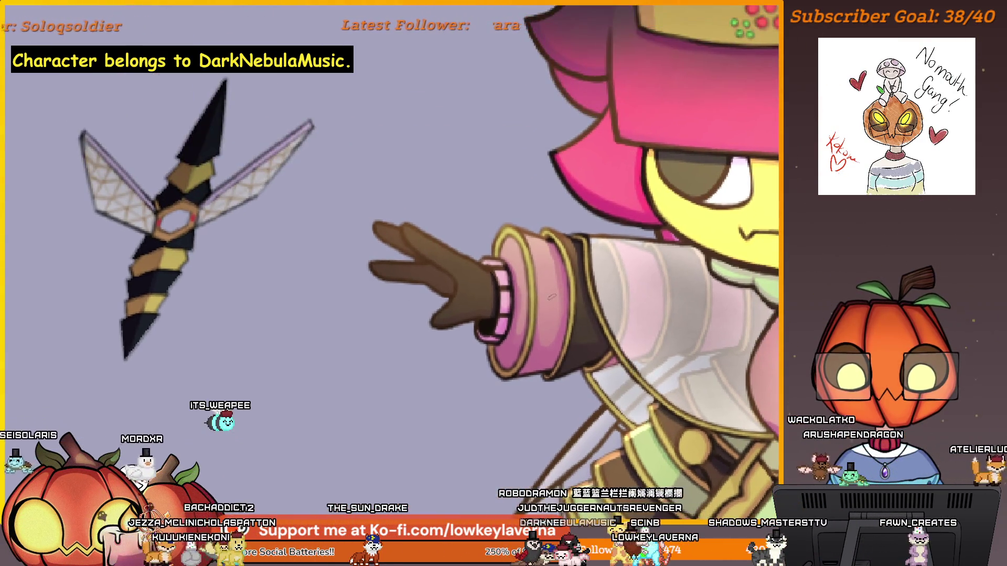
pyautogui.scroll(5, 571, 319)
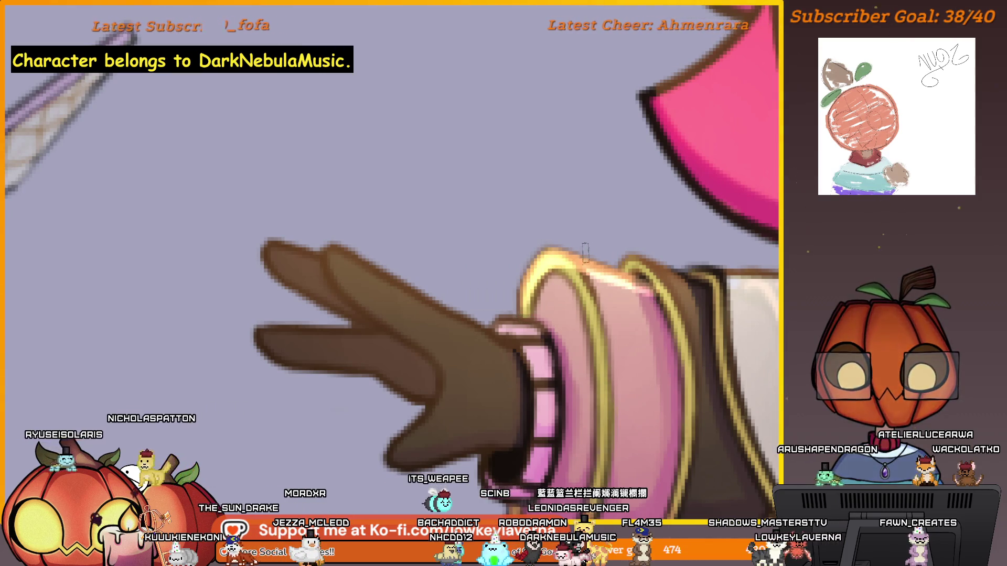
pyautogui.hscroll(3, 625, 300)
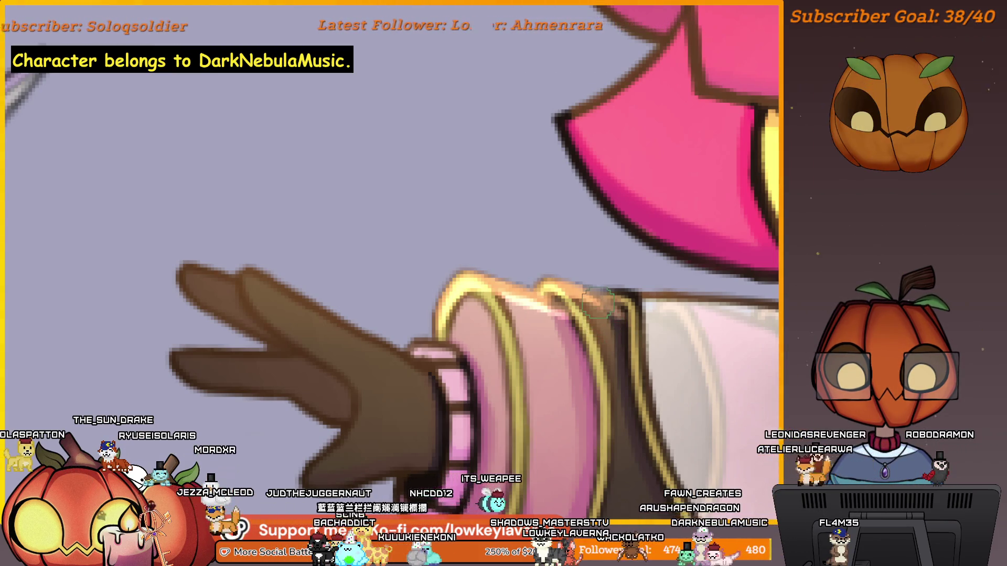
pyautogui.moveTo(472, 339); pyautogui.dragTo(578, 252)
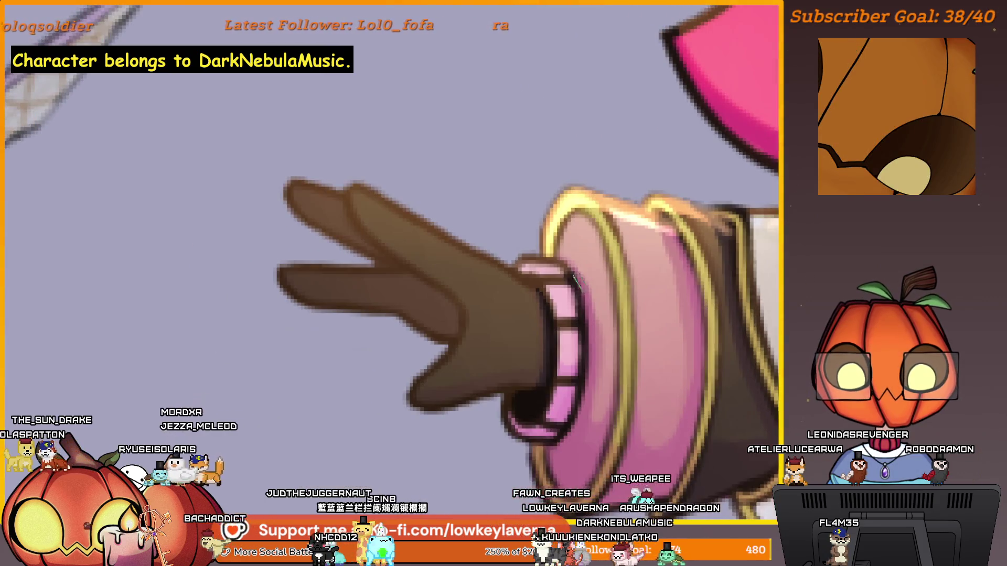
pyautogui.scroll(-3, 574, 303)
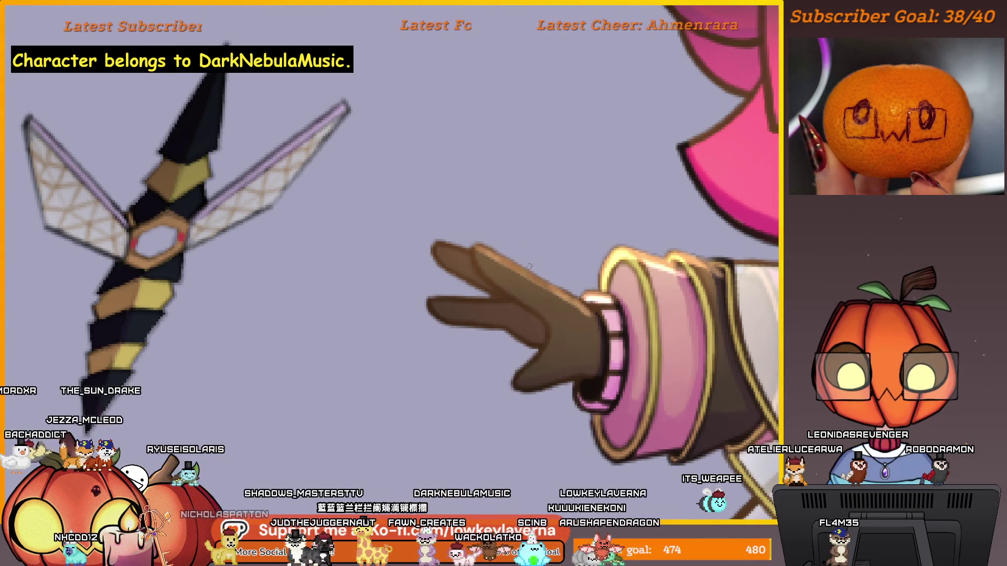
pyautogui.moveTo(503, 251); pyautogui.dragTo(524, 268)
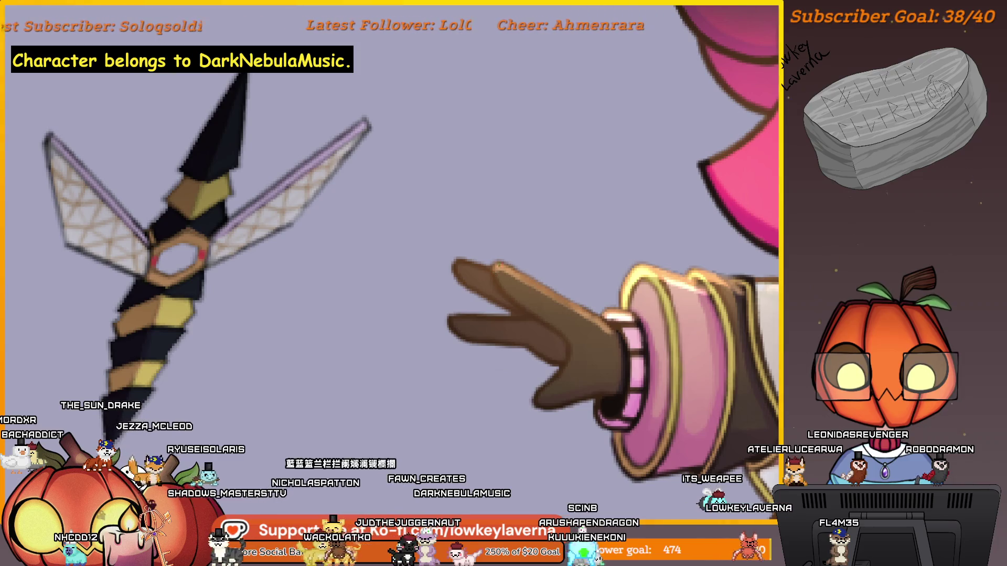
pyautogui.moveTo(558, 185); pyautogui.dragTo(588, 212)
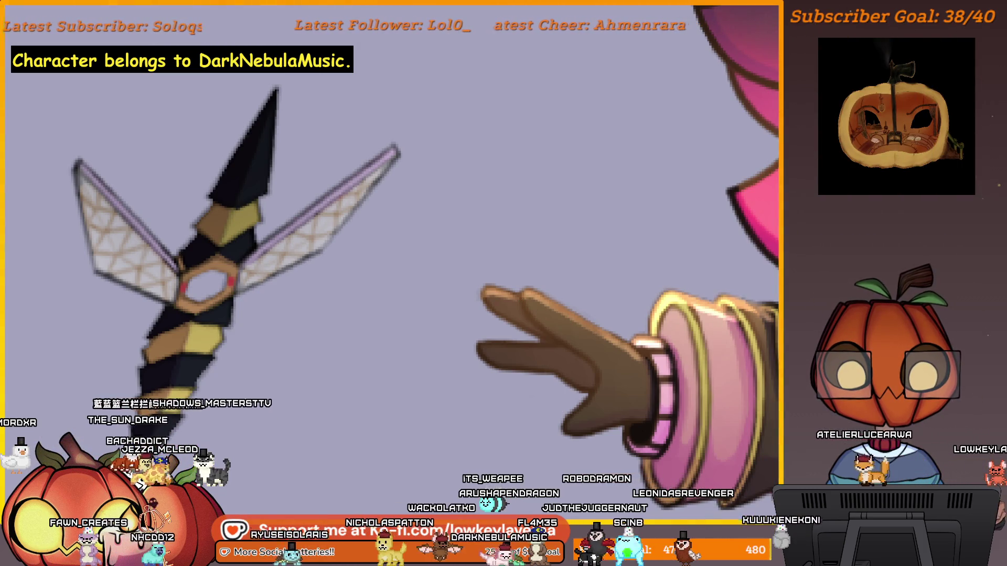
pyautogui.moveTo(474, 350); pyautogui.dragTo(508, 310)
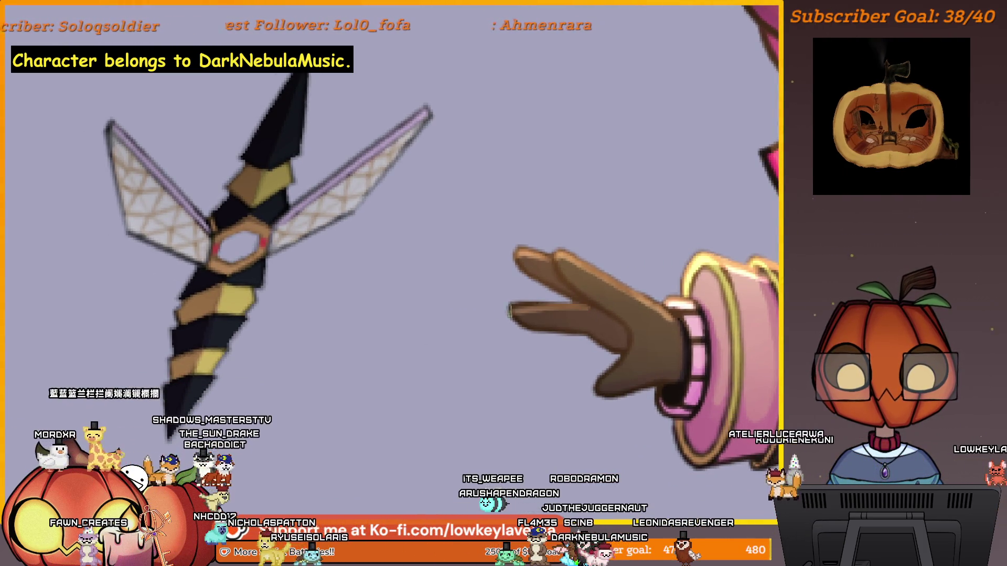
pyautogui.scroll(-2, 601, 294)
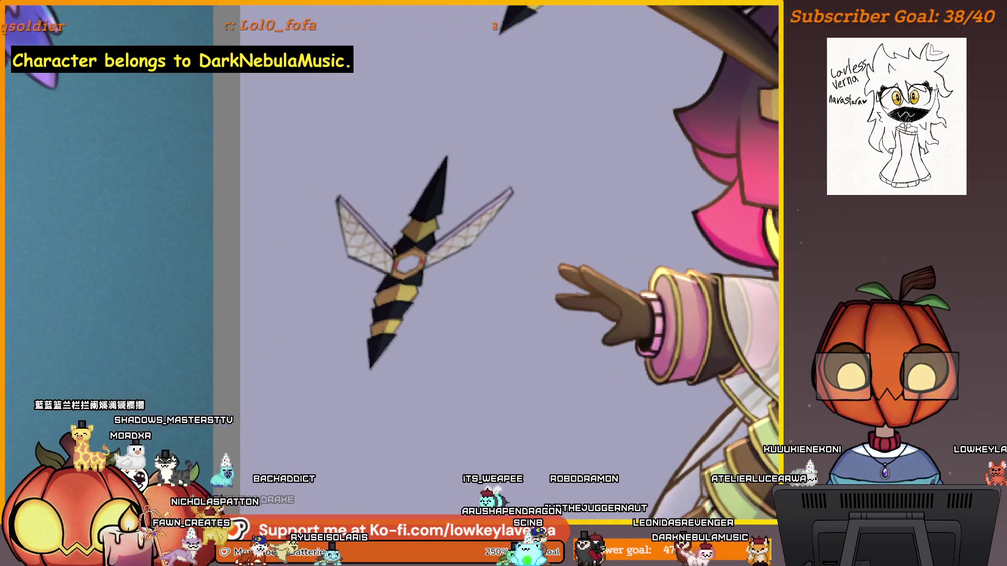
pyautogui.moveTo(659, 321); pyautogui.dragTo(636, 313)
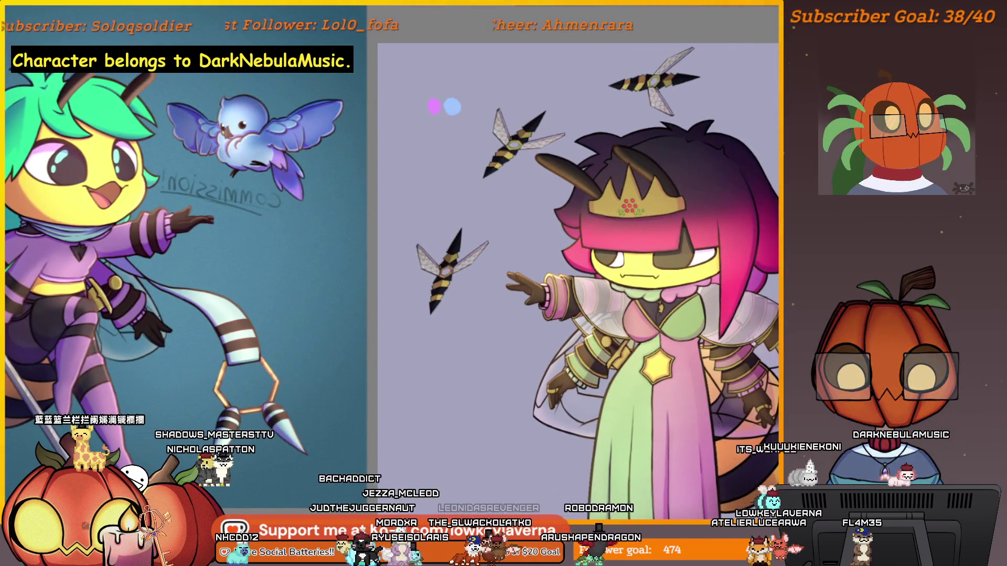
# Step: Mirror the canvas horizontally with M to check the drawing
pyautogui.press('m')
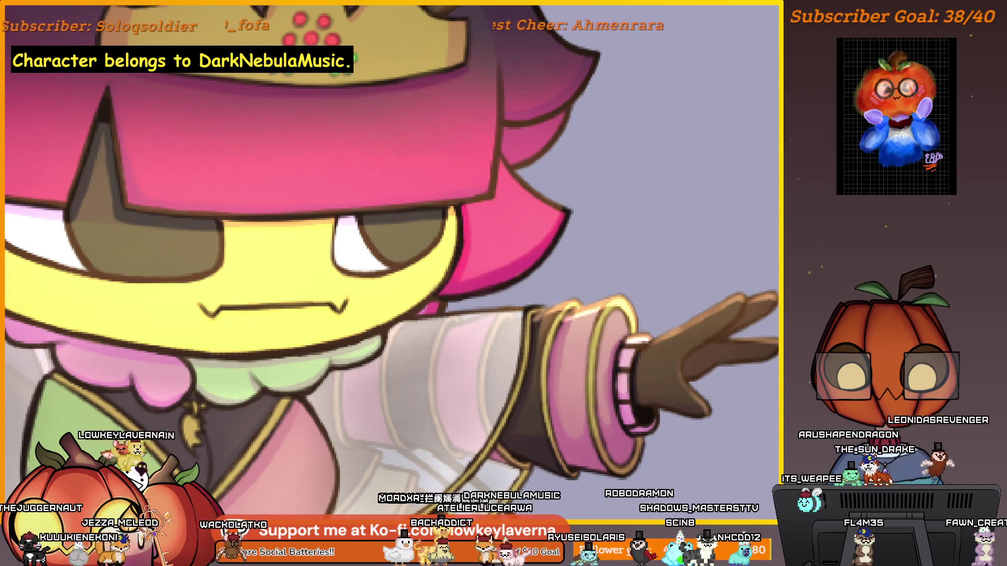
pyautogui.moveTo(567, 300); pyautogui.dragTo(748, 293)
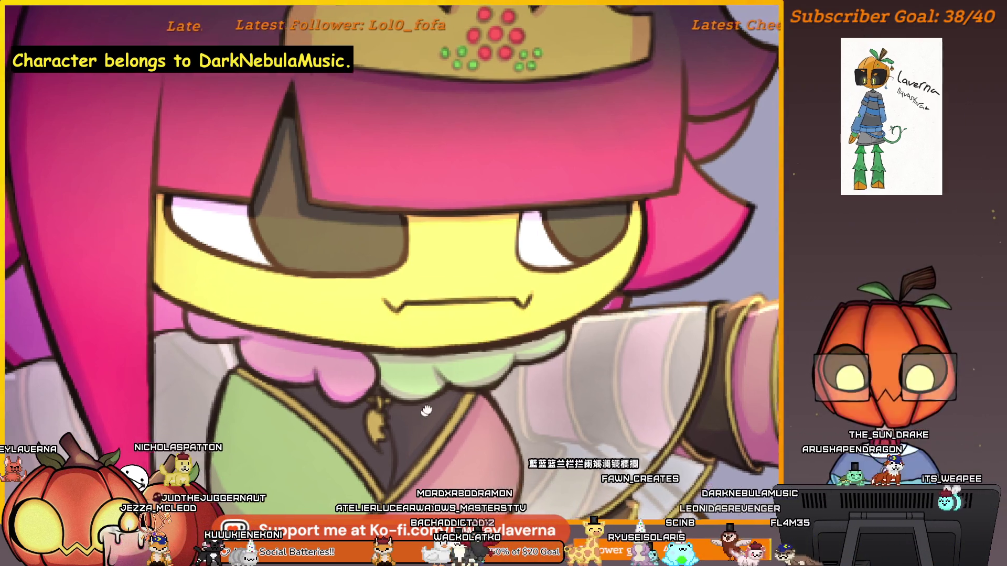
pyautogui.moveTo(675, 313); pyautogui.dragTo(623, 297)
pyautogui.scroll(1, 623, 297)
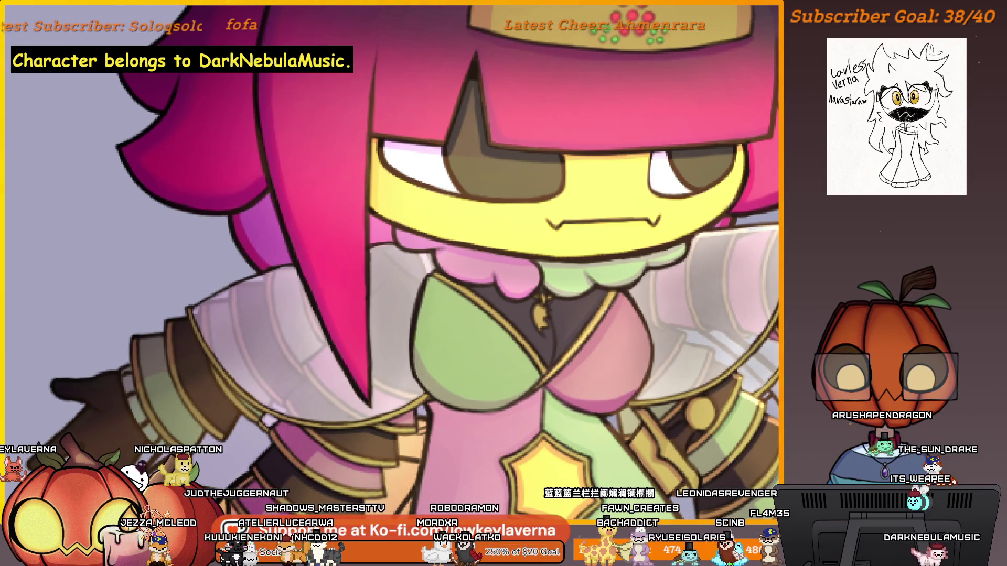
pyautogui.scroll(1, 591, 284)
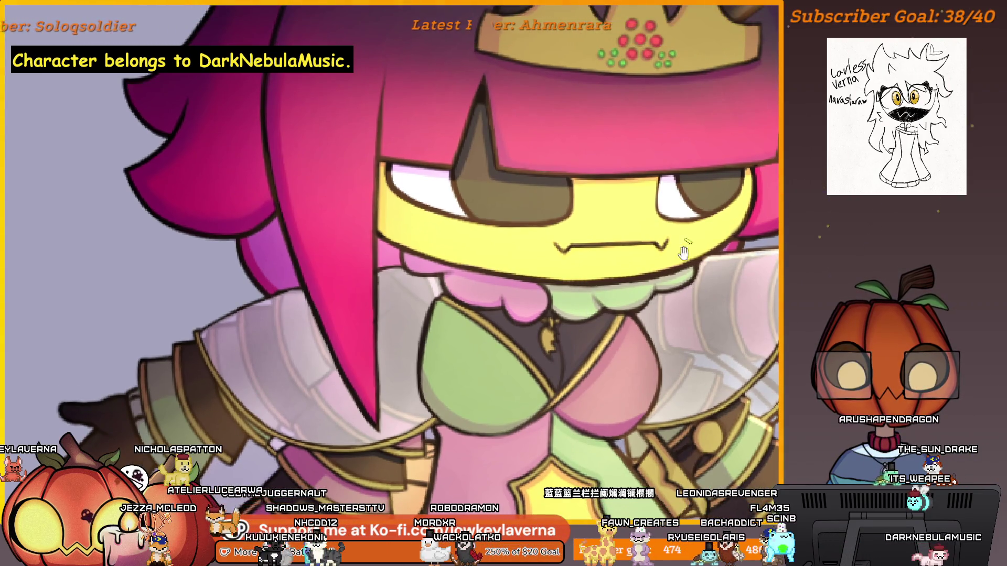
pyautogui.scroll(2, 684, 252)
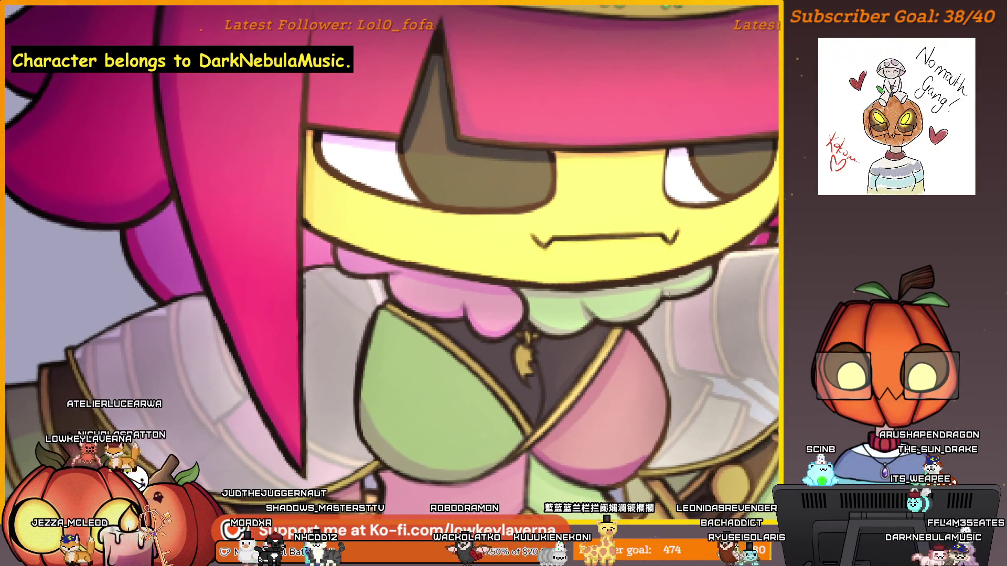
pyautogui.scroll(-1, 653, 313)
pyautogui.scroll(-1, 655, 313)
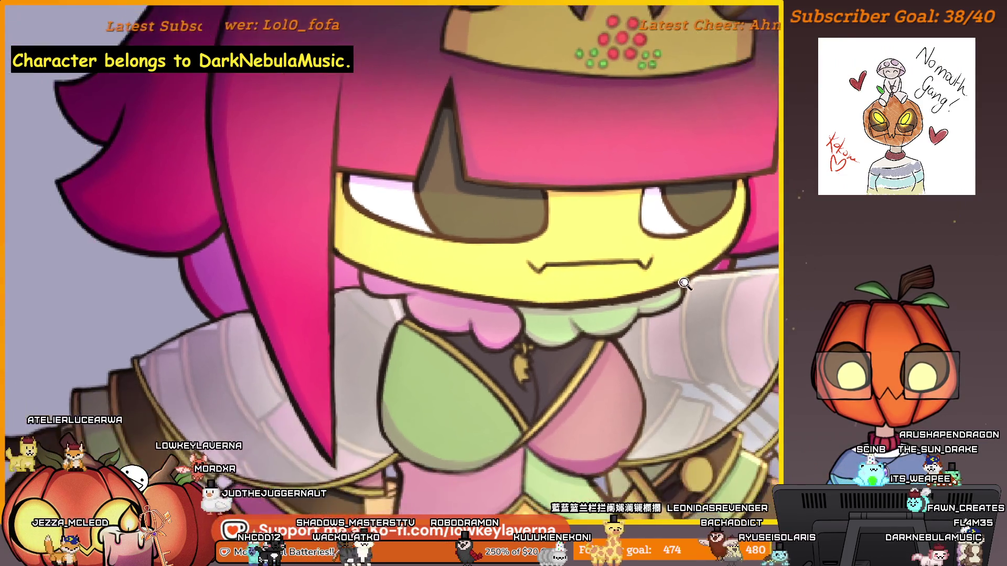
pyautogui.scroll(-1, 661, 314)
pyautogui.scroll(-1, 671, 313)
pyautogui.scroll(3, 623, 331)
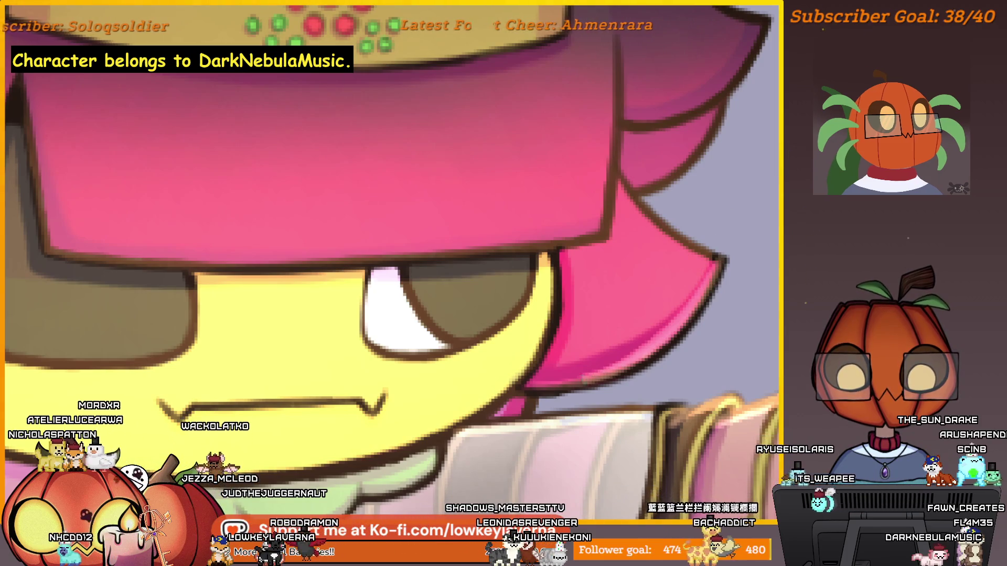
pyautogui.scroll(-3, 636, 374)
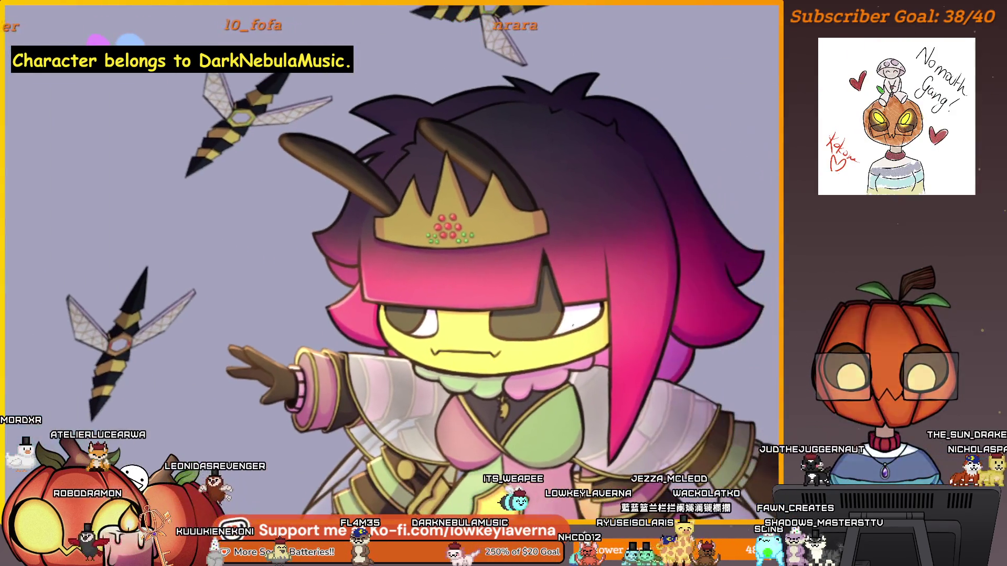
# Step: Zoom in on the queen's head and sample the hair's pink with the eyedropper
pyautogui.keyDown('alt'); pyautogui.click(555, 332); pyautogui.keyUp('alt')
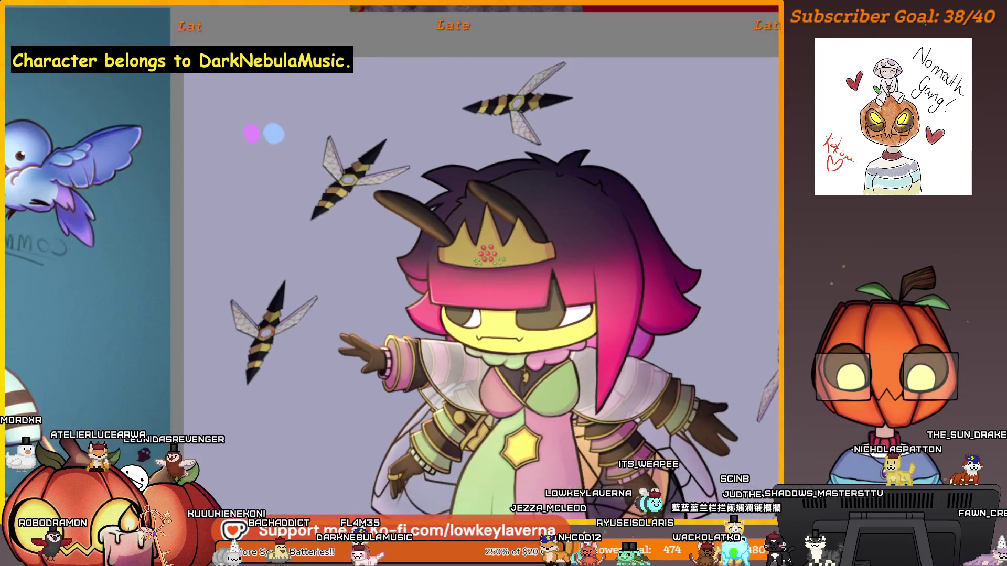
pyautogui.click(464, 211)
pyautogui.click(495, 249)
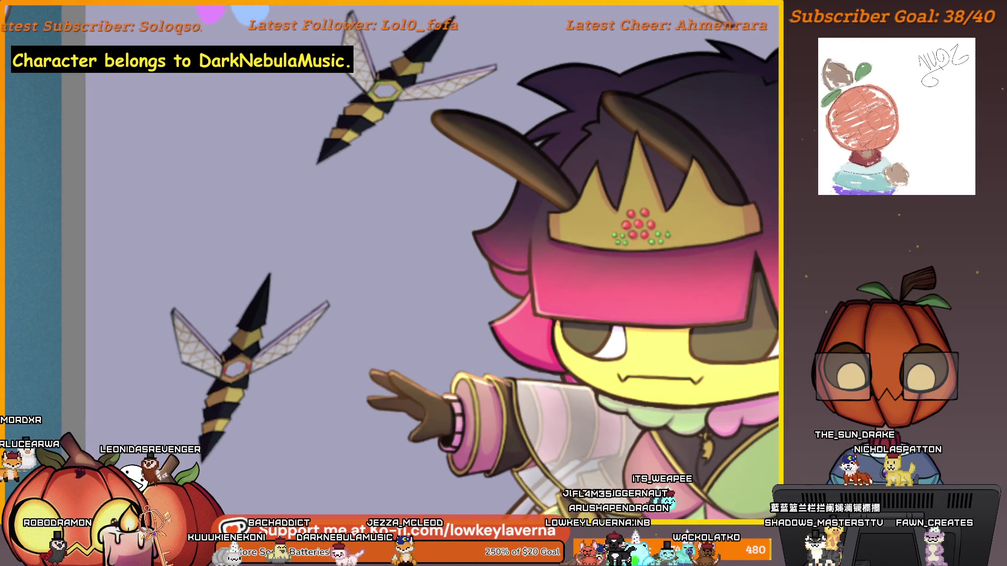
pyautogui.keyDown('alt'); pyautogui.click(488, 175); pyautogui.keyUp('alt')
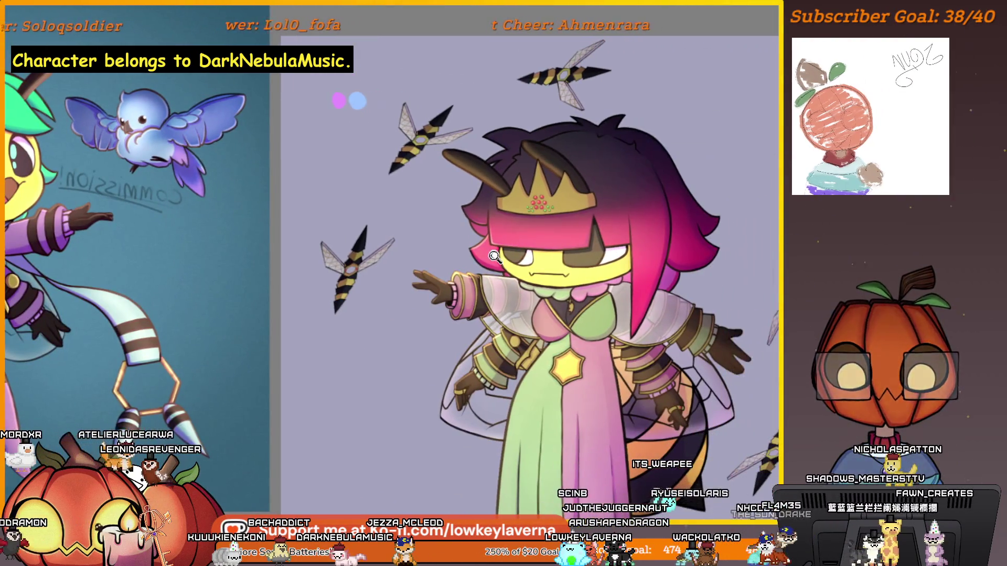
pyautogui.click(634, 215)
pyautogui.keyDown('alt'); pyautogui.click(572, 267); pyautogui.keyUp('alt')
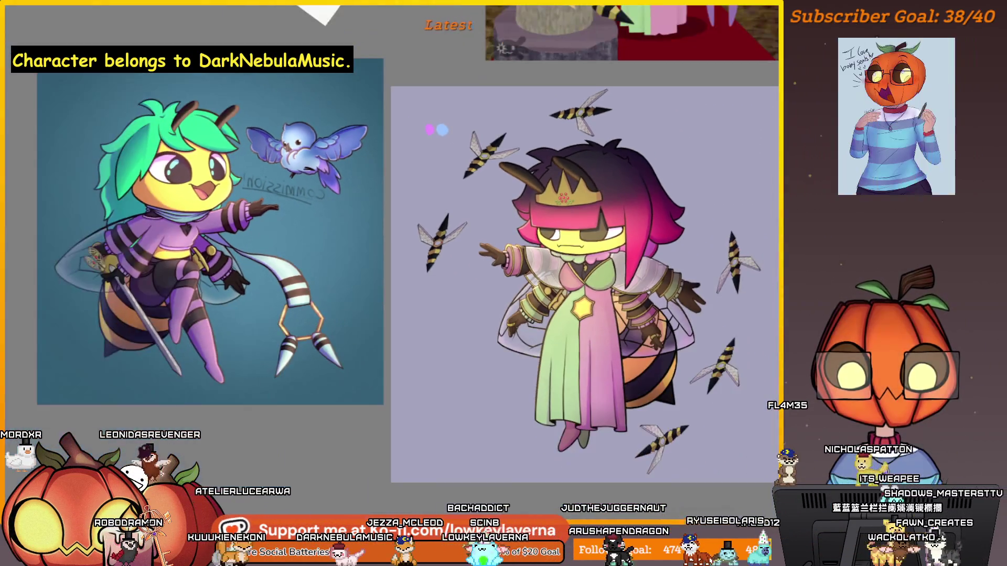
pyautogui.moveTo(734, 394)
pyautogui.mouseDown()
pyautogui.moveTo(361, 391)
pyautogui.moveTo(608, 390)
pyautogui.mouseUp()
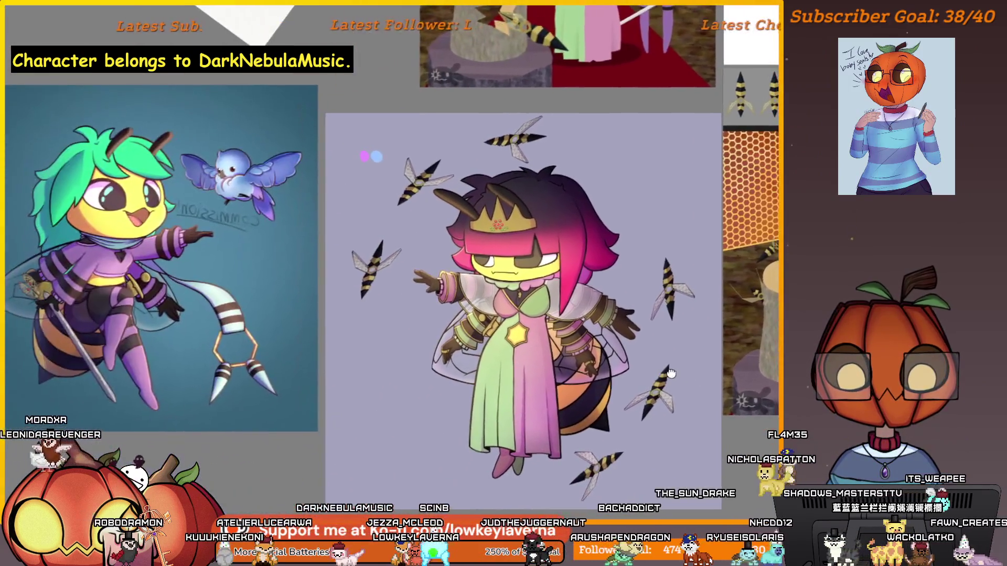
pyautogui.click(581, 198)
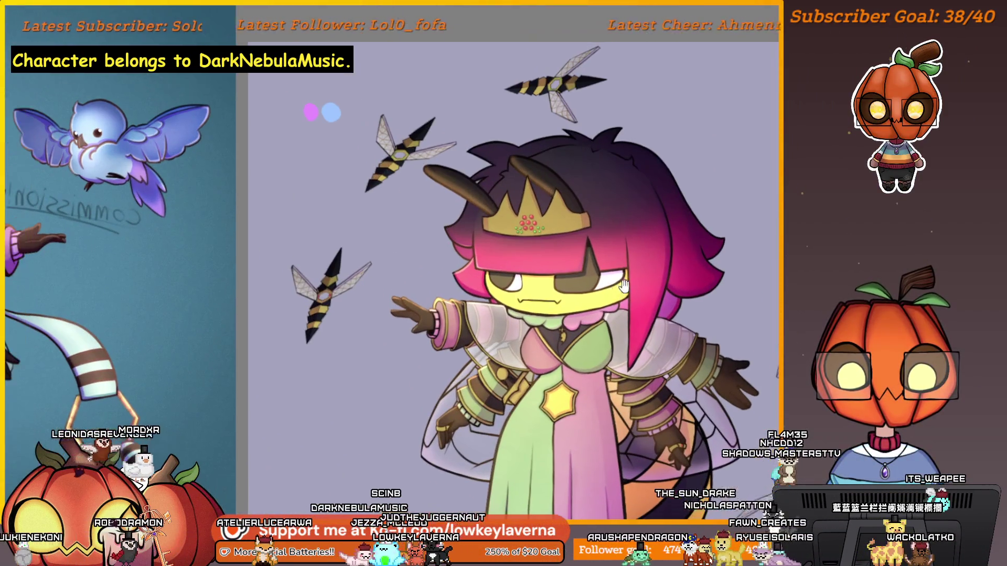
pyautogui.click(581, 199)
pyautogui.moveTo(609, 263); pyautogui.dragTo(625, 272)
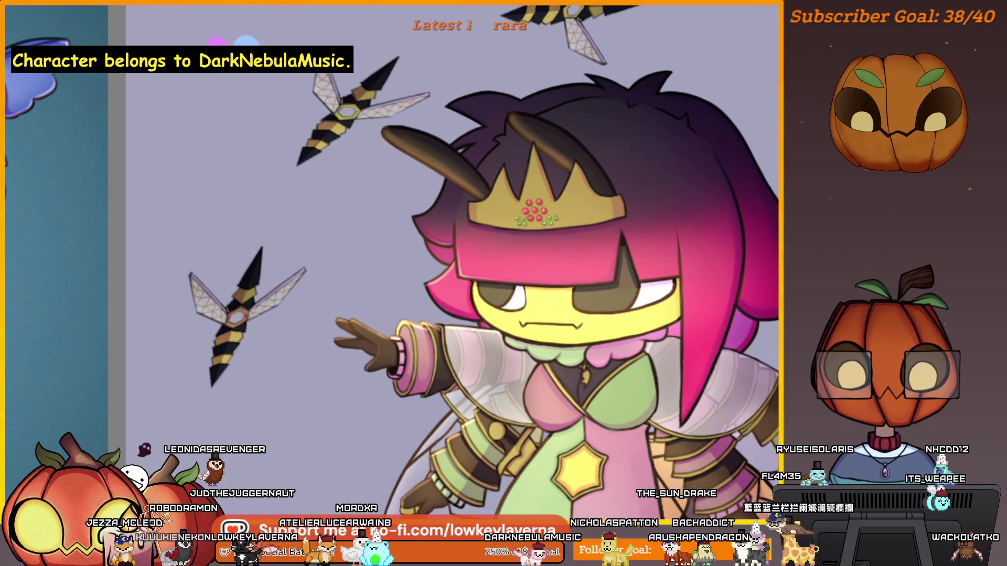
pyautogui.keyDown('alt'); pyautogui.click(702, 357); pyautogui.keyUp('alt')
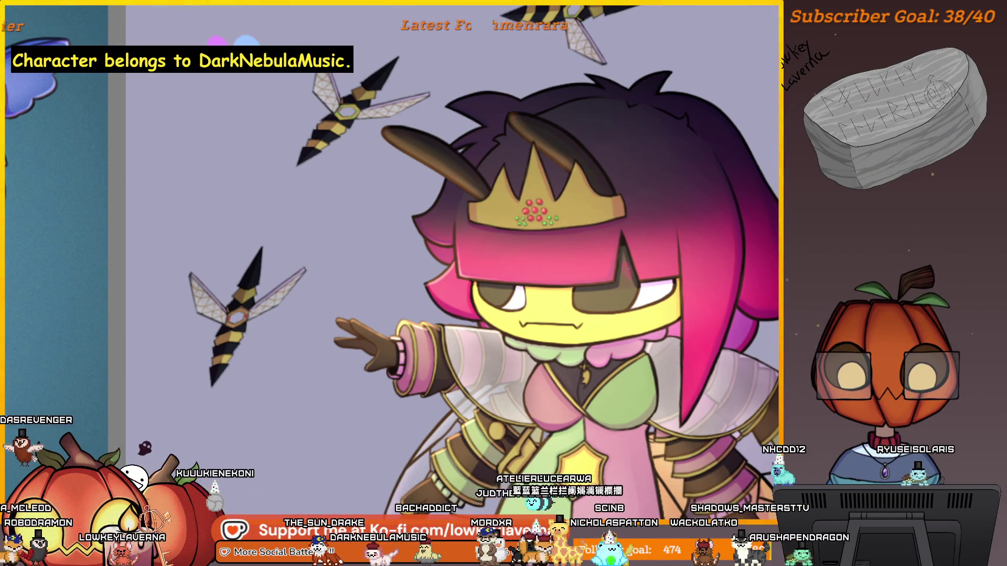
# Step: Dab a single patch of the sampled pink onto the queen's hair
pyautogui.moveTo(523, 247); pyautogui.dragTo(544, 252)
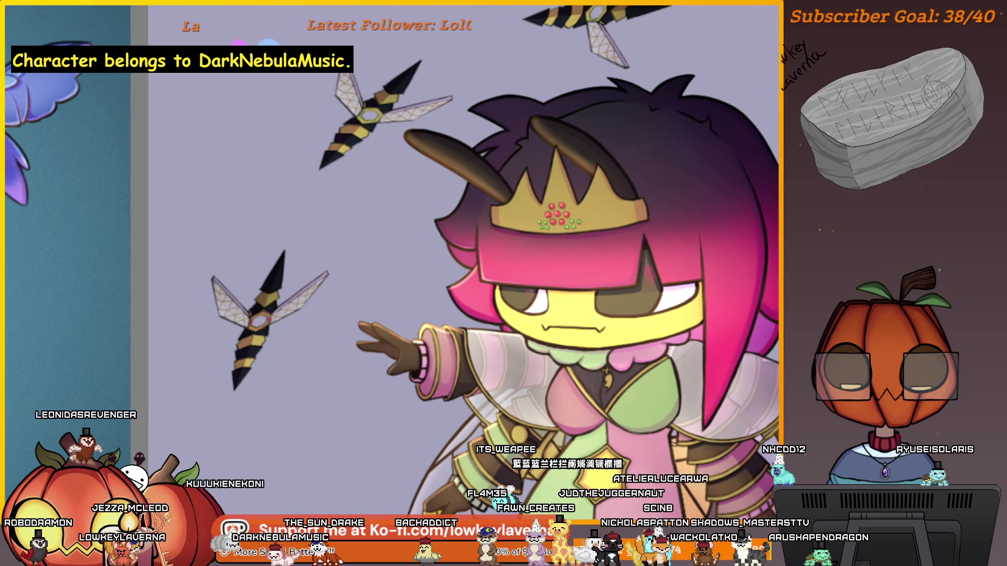
pyautogui.click(626, 237)
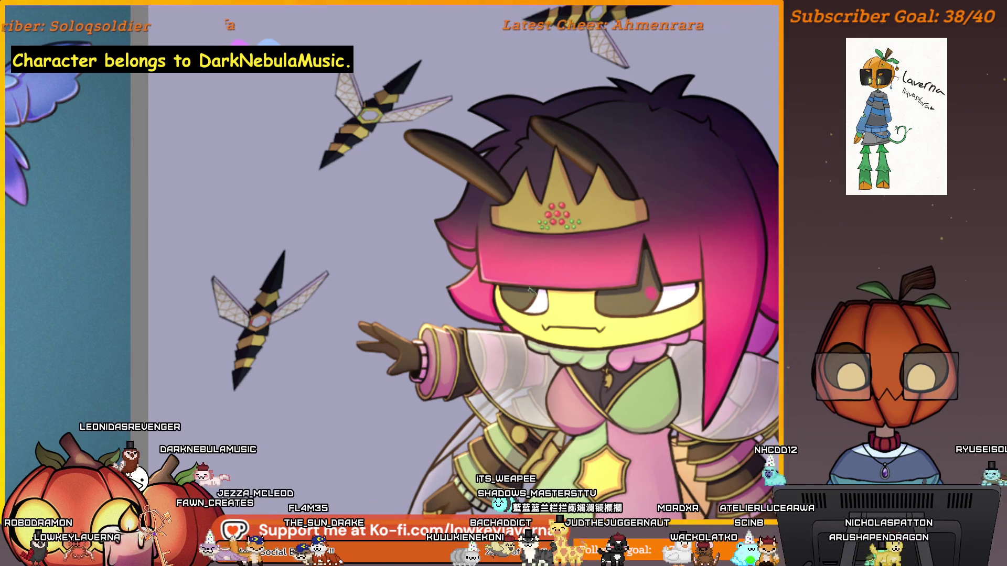
pyautogui.scroll(-3, 529, 290)
pyautogui.scroll(4, 565, 265)
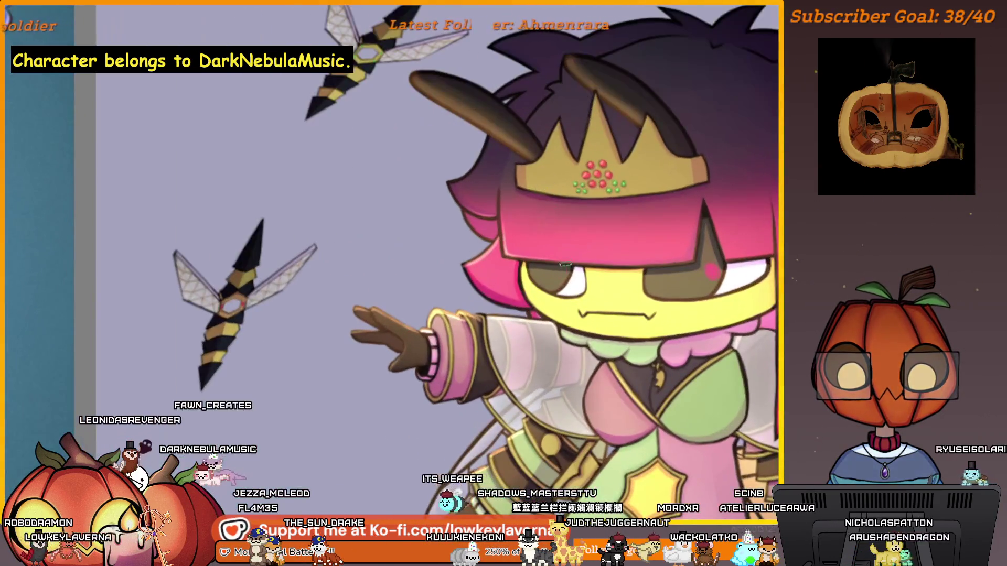
pyautogui.scroll(-4, 506, 243)
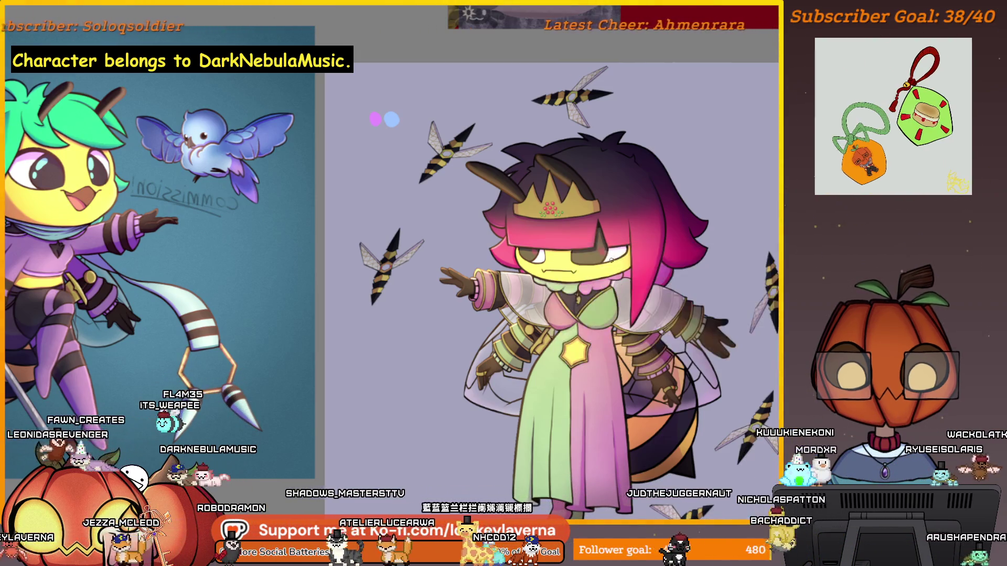
pyautogui.scroll(2, 590, 261)
pyautogui.scroll(1, 603, 265)
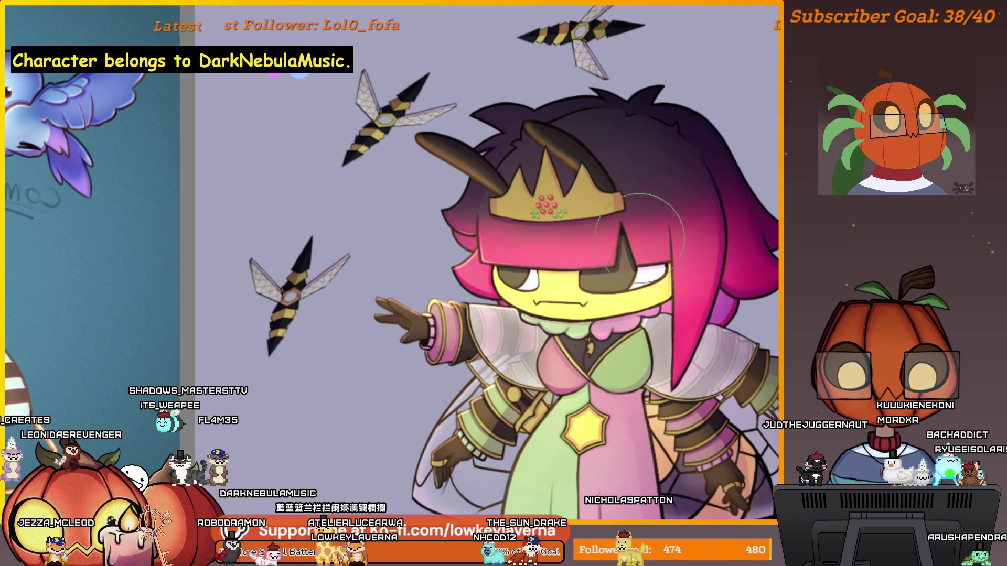
pyautogui.scroll(-3, 530, 219)
pyautogui.scroll(4, 501, 209)
pyautogui.scroll(-4, 502, 209)
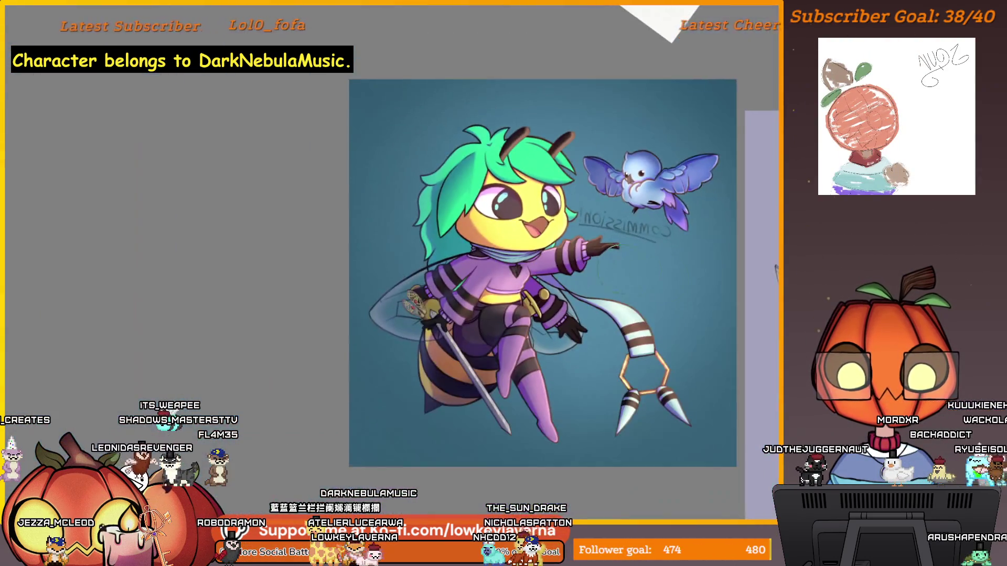
pyautogui.scroll(4, 597, 317)
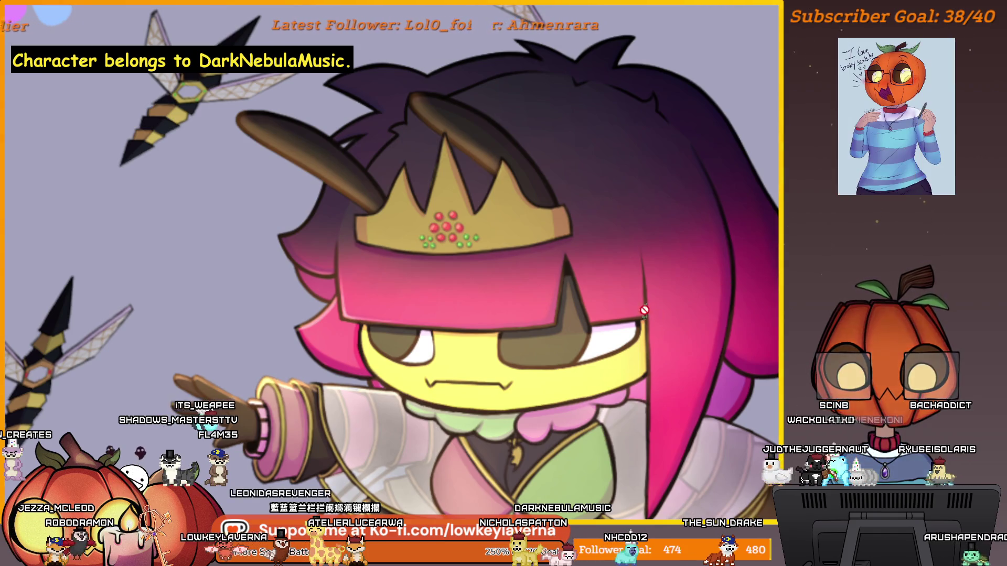
pyautogui.scroll(-3, 644, 310)
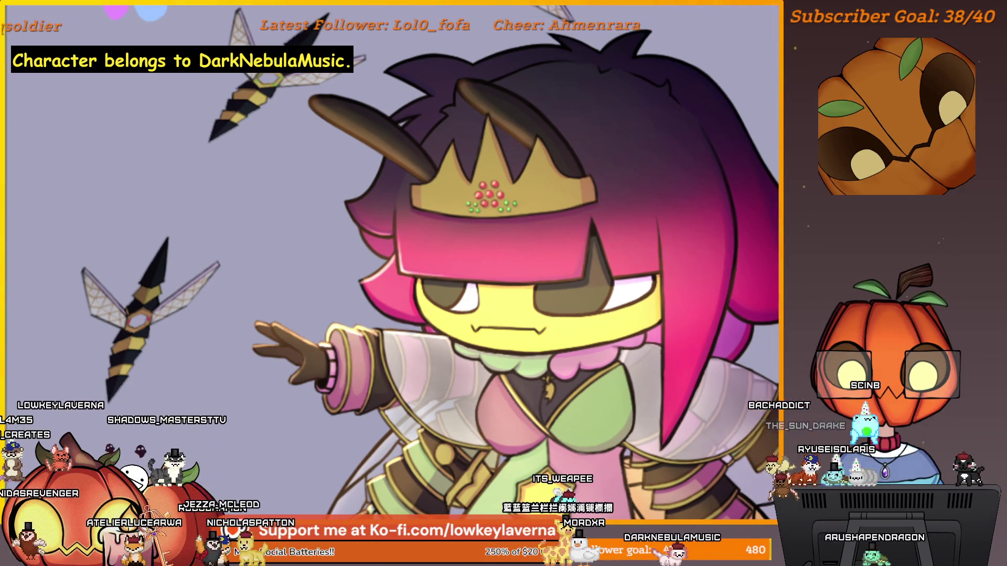
pyautogui.scroll(4, 388, 271)
pyautogui.scroll(1, 377, 278)
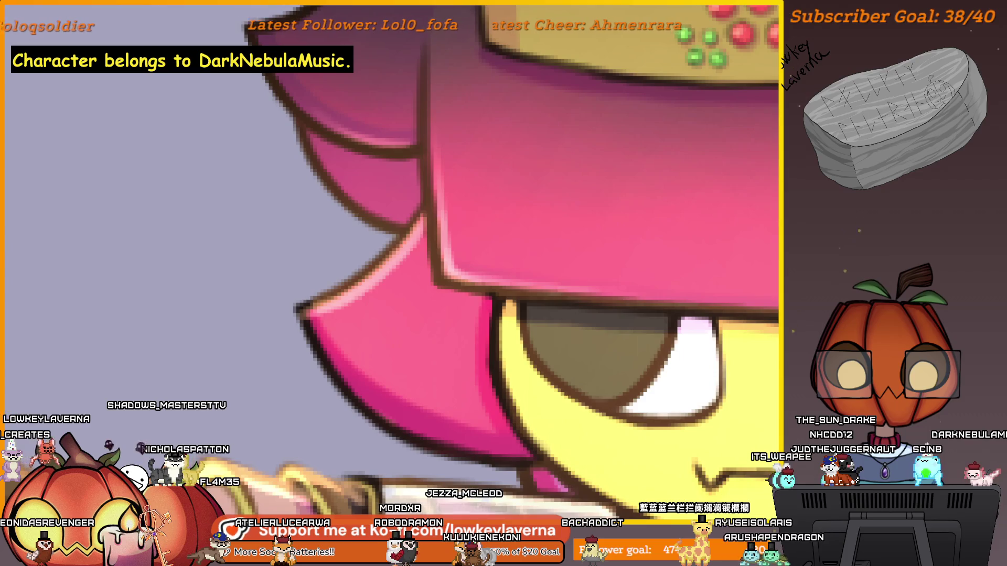
pyautogui.scroll(-5, 640, 288)
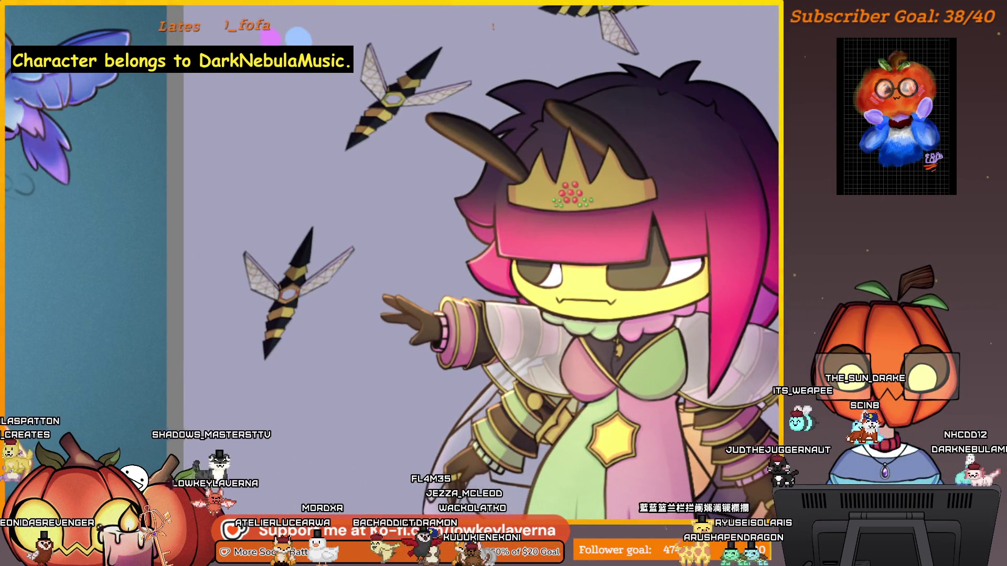
pyautogui.moveTo(552, 432); pyautogui.dragTo(648, 353)
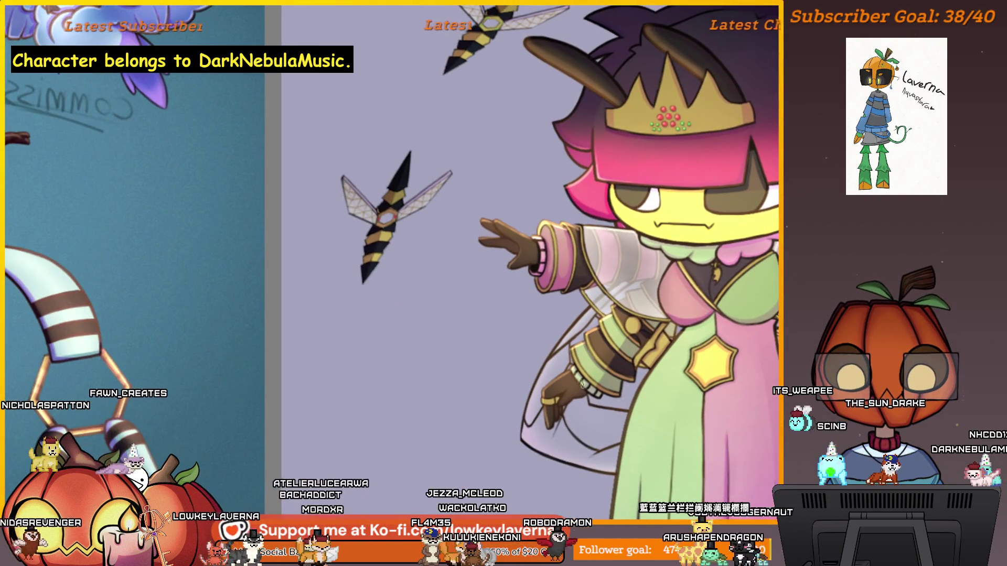
pyautogui.scroll(3, 582, 384)
pyautogui.scroll(3, 587, 370)
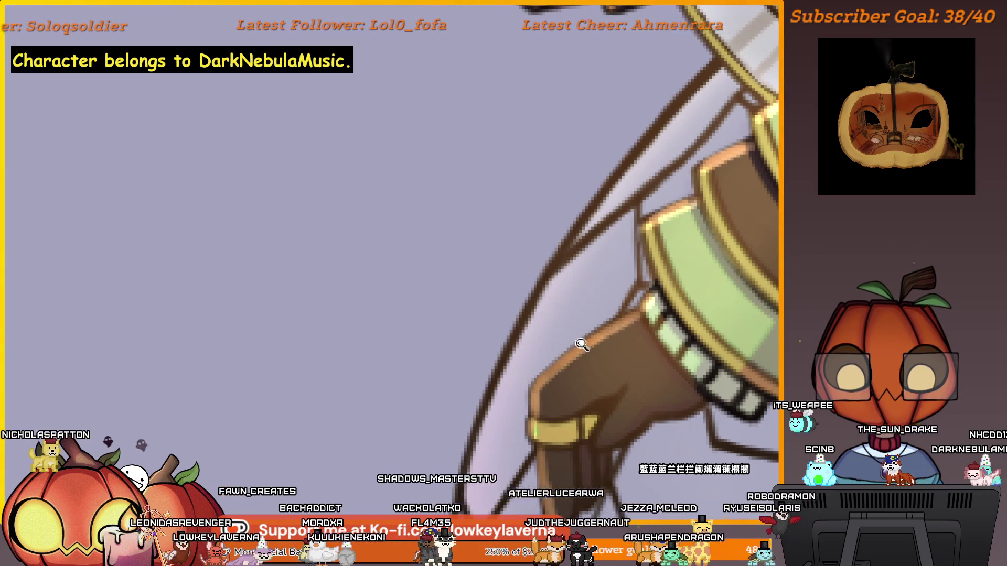
pyautogui.scroll(-3, 582, 344)
pyautogui.scroll(-2, 630, 367)
pyautogui.scroll(-2, 641, 375)
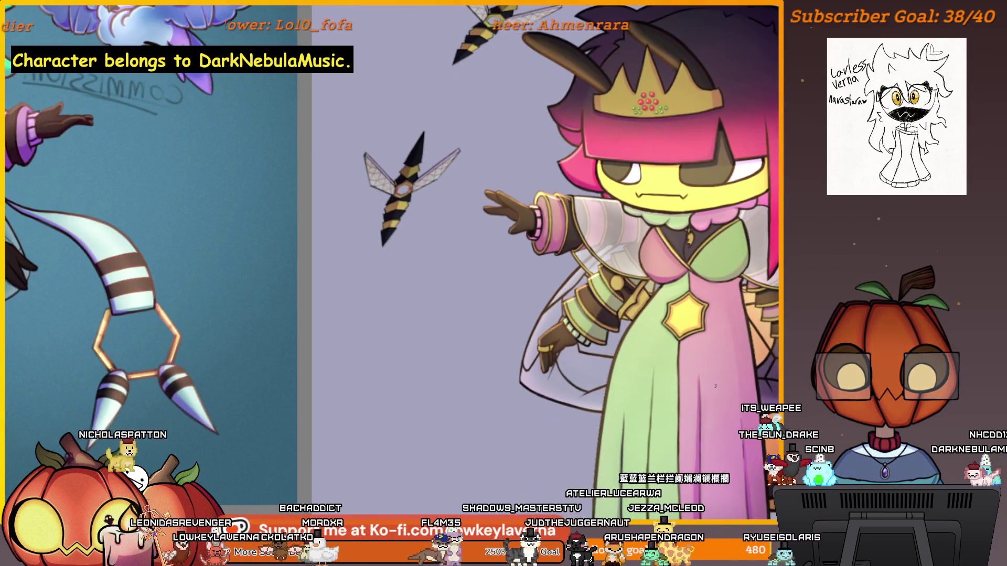
pyautogui.scroll(2, 525, 262)
pyautogui.scroll(3, 455, 237)
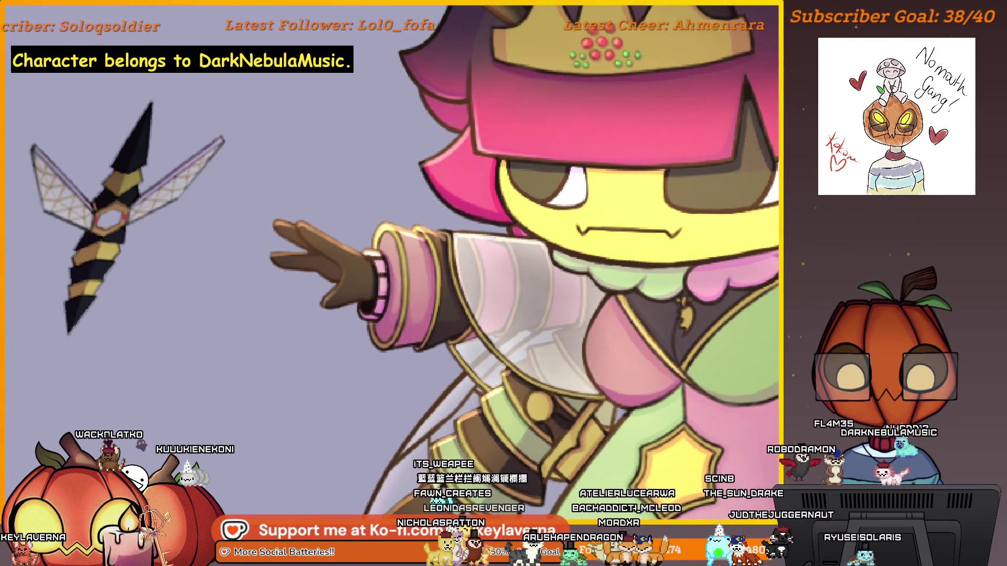
pyautogui.moveTo(471, 254); pyautogui.dragTo(481, 262)
pyautogui.moveTo(469, 352); pyautogui.dragTo(542, 220)
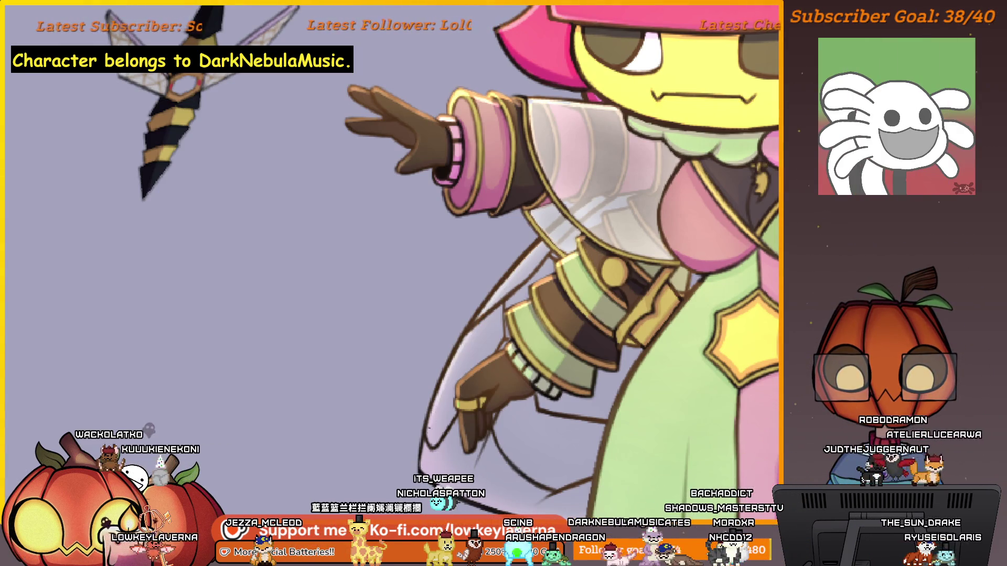
pyautogui.moveTo(470, 343); pyautogui.dragTo(460, 350)
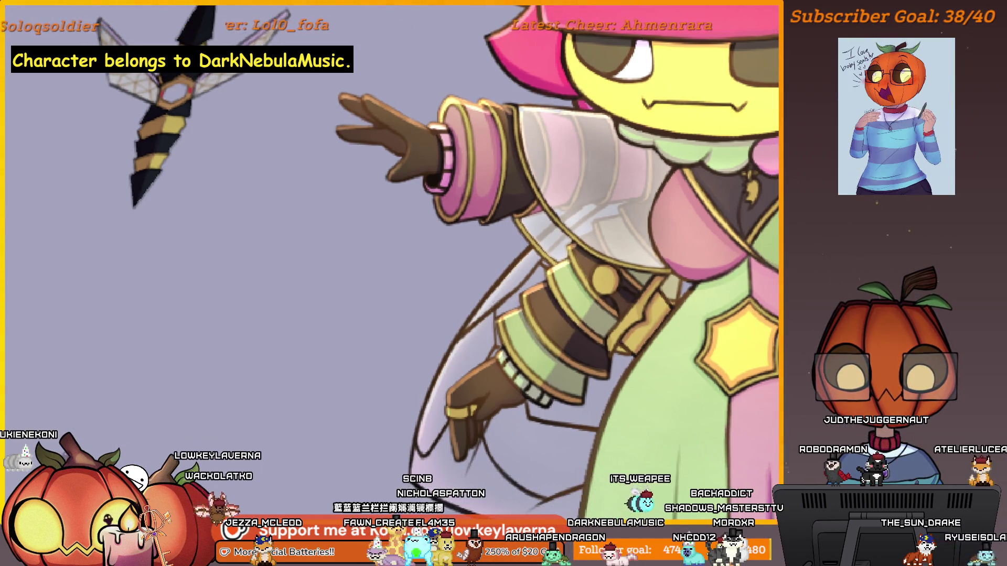
pyautogui.moveTo(445, 435); pyautogui.dragTo(459, 359)
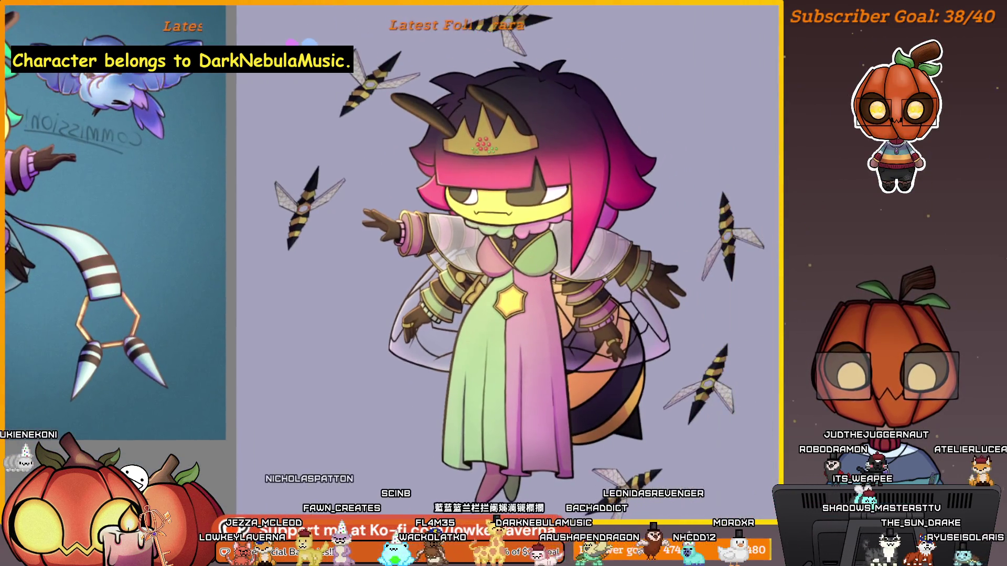
pyautogui.scroll(1, 732, 196)
# Step: Zoom in on the queen's gloved right hand and shrink the brush with [
pyautogui.scroll(1, 731, 197)
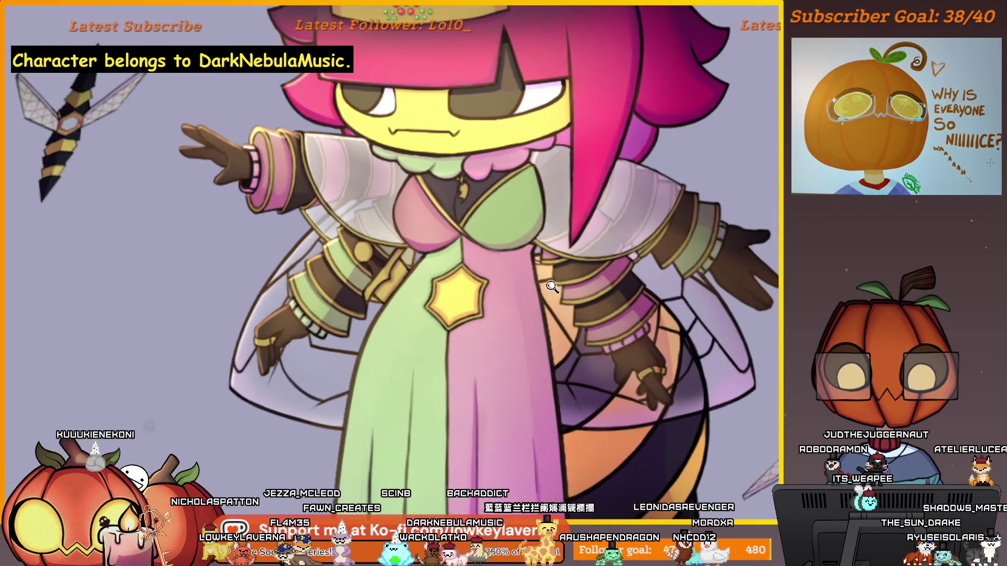
pyautogui.scroll(1, 732, 197)
pyautogui.scroll(1, 732, 196)
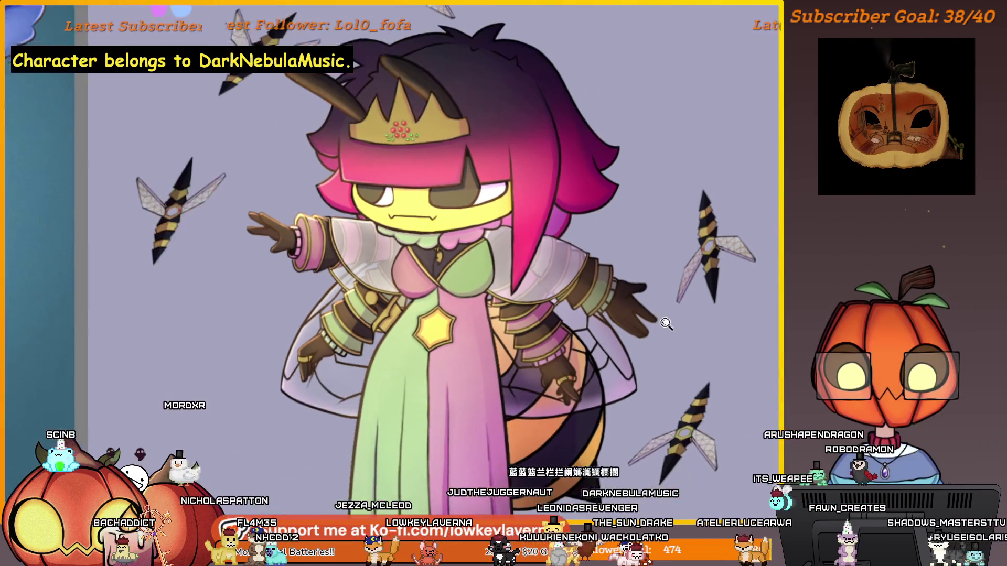
pyautogui.click(667, 324)
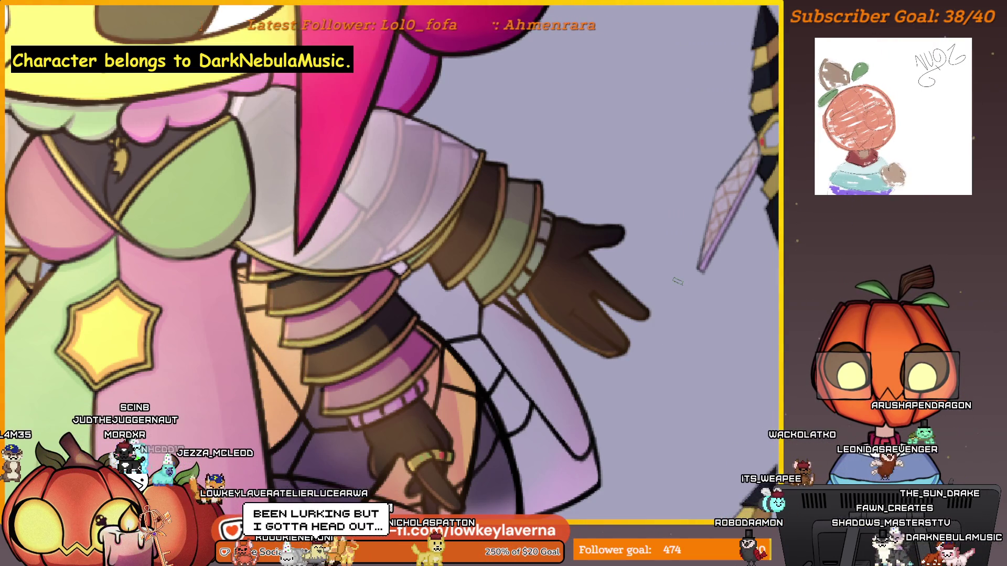
pyautogui.moveTo(627, 311); pyautogui.dragTo(648, 324)
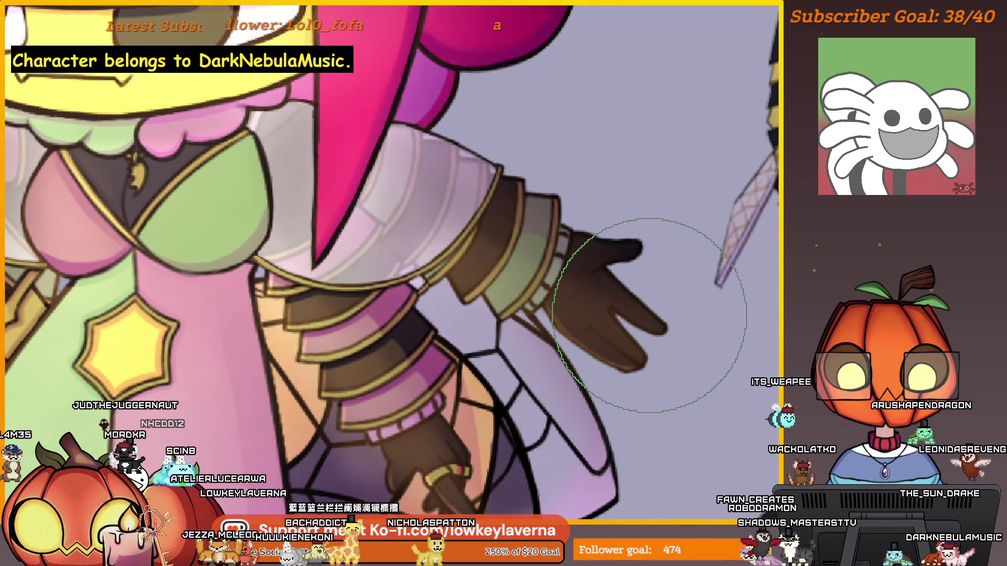
pyautogui.press('[')
pyautogui.press('[')
pyautogui.press('[')
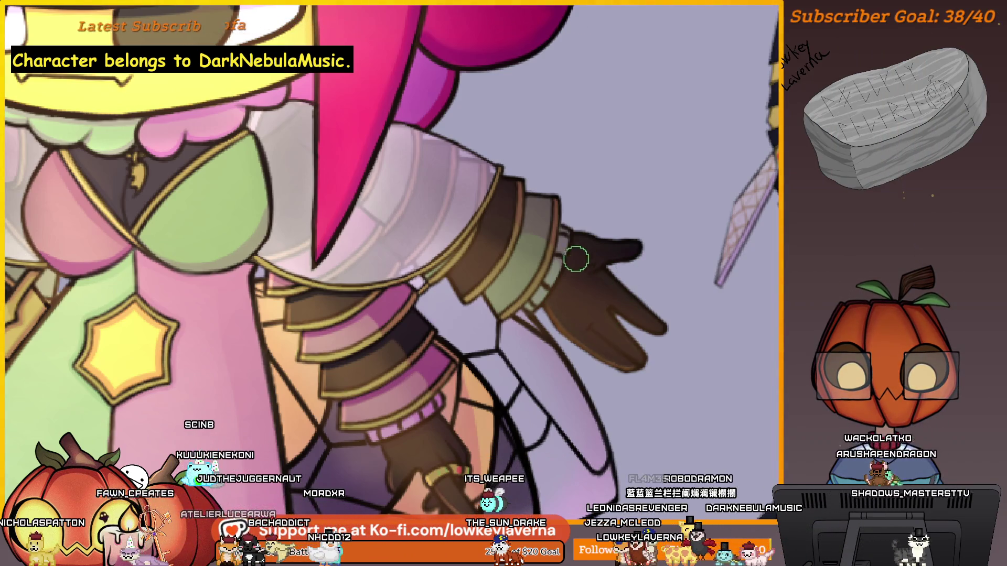
pyautogui.scroll(-2, 575, 259)
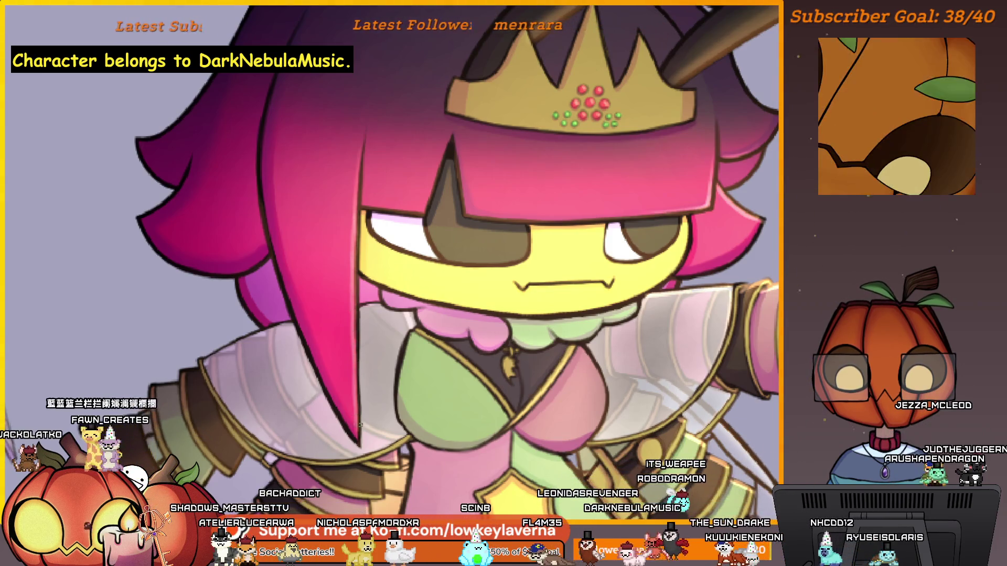
pyautogui.hotkey('ctrl', '0')
pyautogui.moveTo(587, 355); pyautogui.dragTo(560, 328)
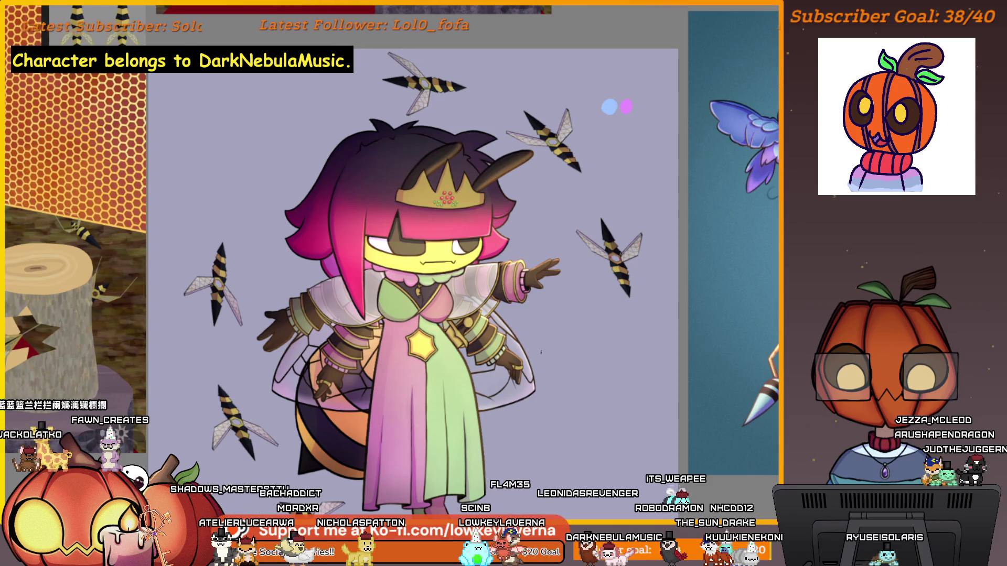
pyautogui.moveTo(527, 377); pyautogui.dragTo(544, 391)
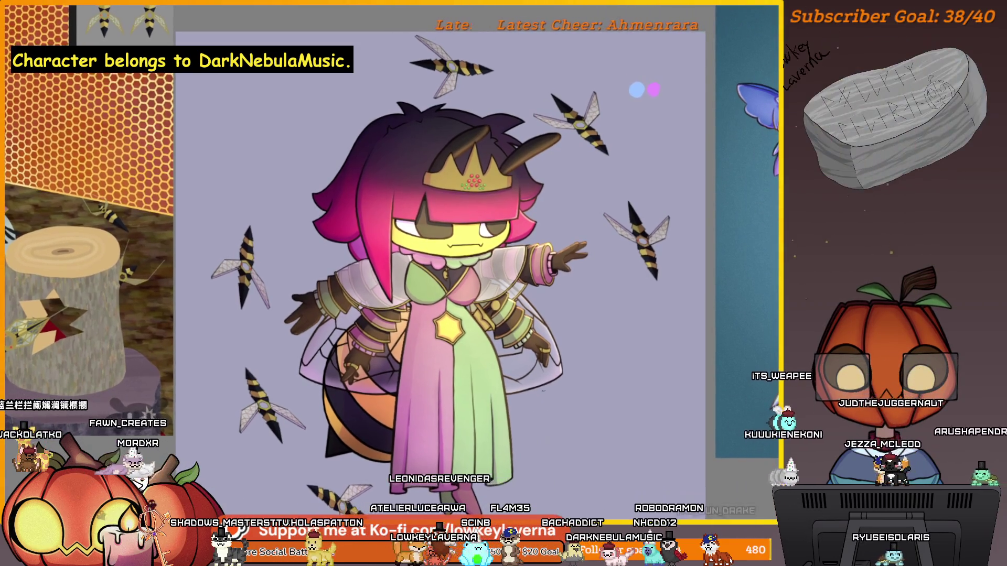
pyautogui.moveTo(675, 407)
pyautogui.mouseDown()
pyautogui.moveTo(435, 438)
pyautogui.moveTo(449, 439)
pyautogui.mouseUp()
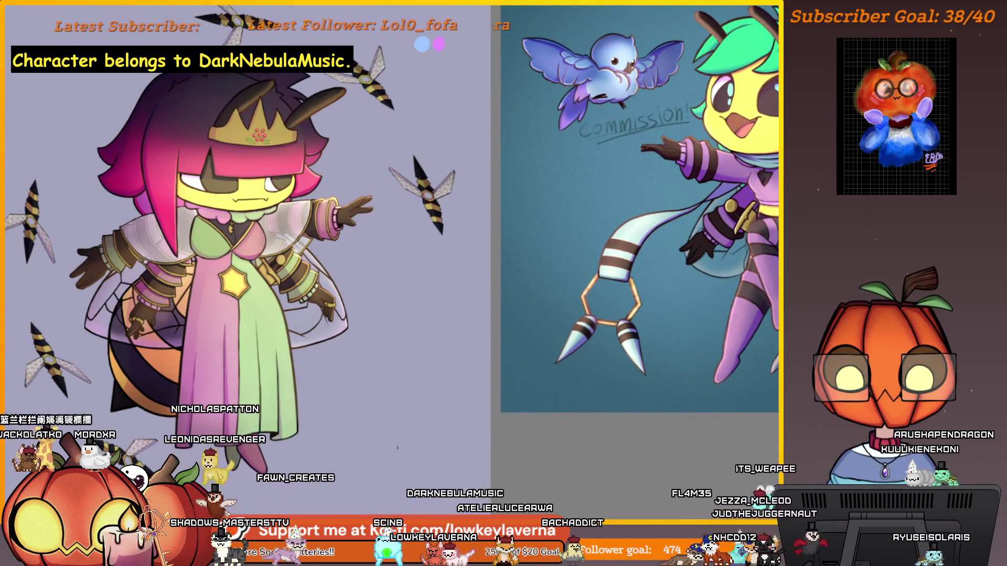
pyautogui.moveTo(365, 429); pyautogui.dragTo(639, 476)
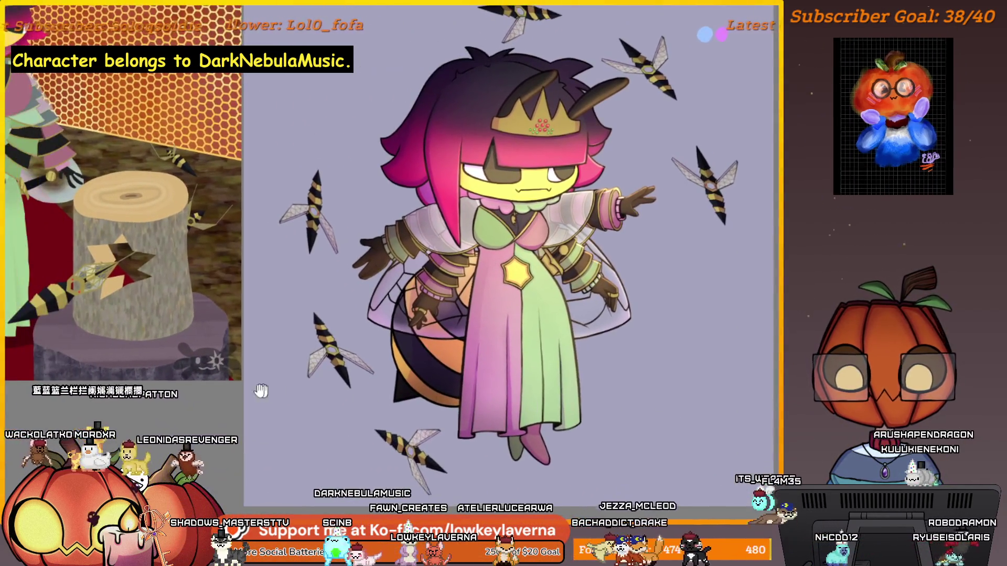
pyautogui.scroll(5, 241, 367)
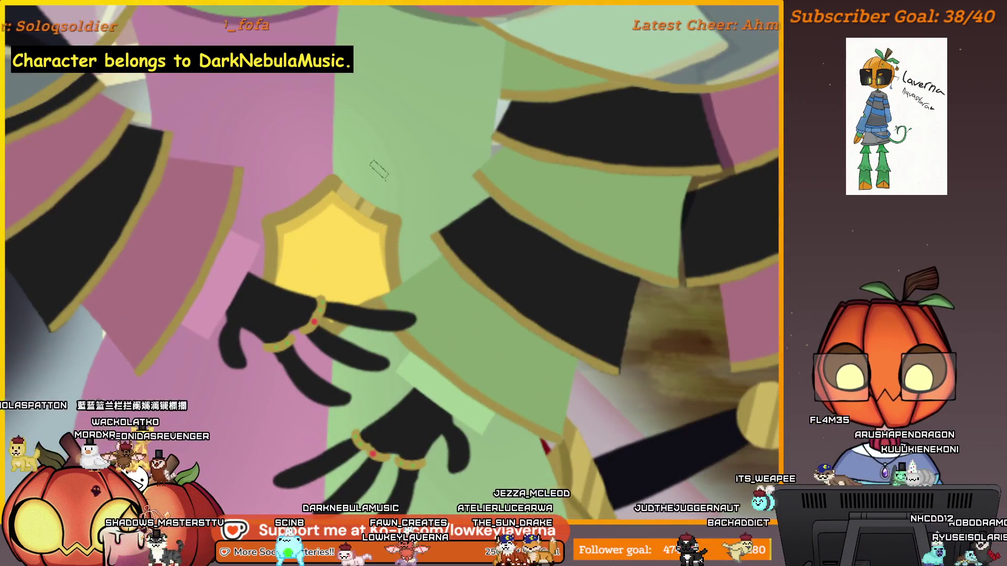
pyautogui.scroll(-4, 241, 367)
pyautogui.scroll(-5, 427, 381)
pyautogui.scroll(3, 427, 381)
pyautogui.moveTo(656, 378)
pyautogui.mouseDown()
pyautogui.moveTo(428, 381)
pyautogui.moveTo(550, 441)
pyautogui.mouseUp()
pyautogui.scroll(1, 427, 382)
pyautogui.scroll(1, 473, 363)
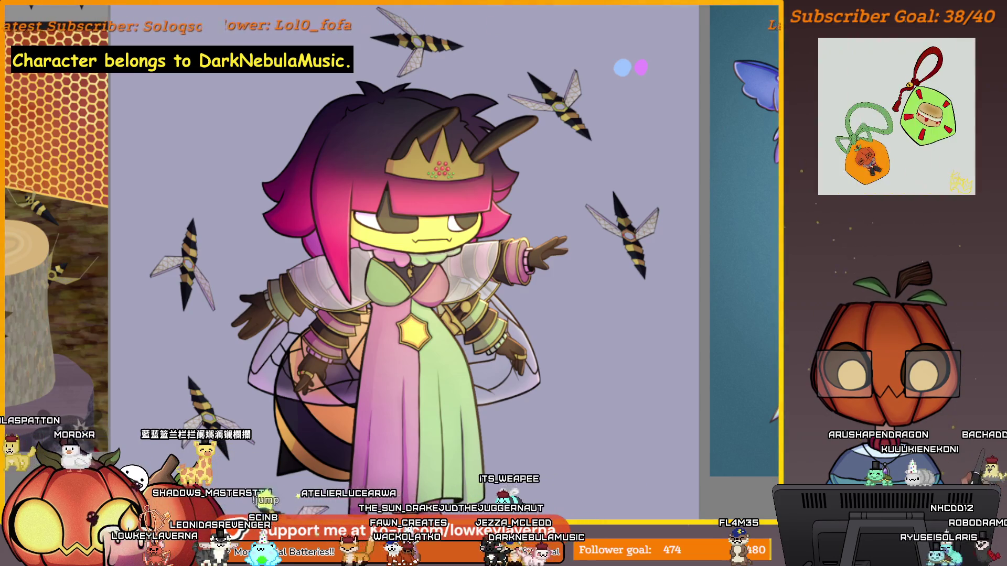
pyautogui.scroll(2, 407, 328)
pyautogui.scroll(3, 407, 329)
pyautogui.scroll(2, 406, 329)
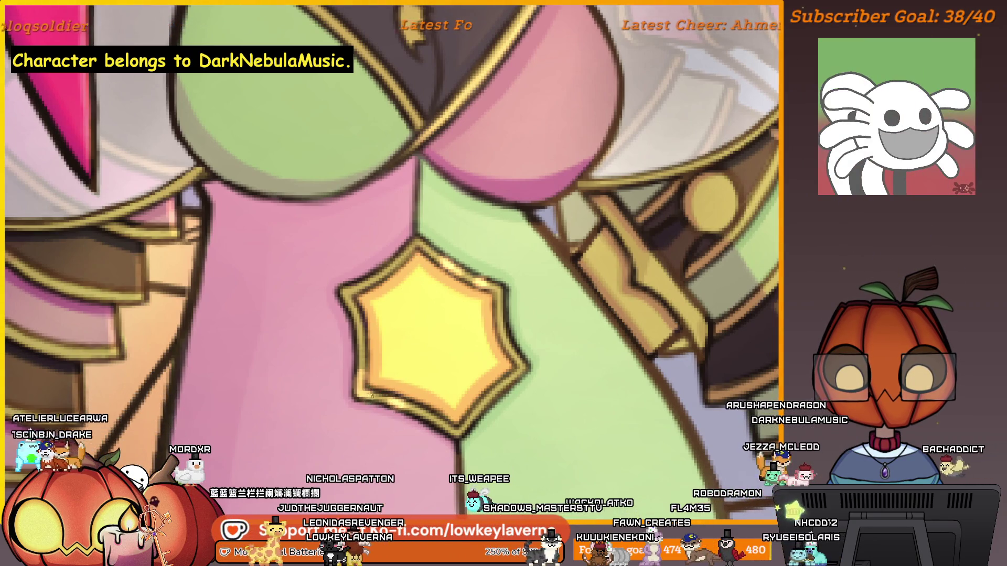
pyautogui.scroll(-3, 536, 310)
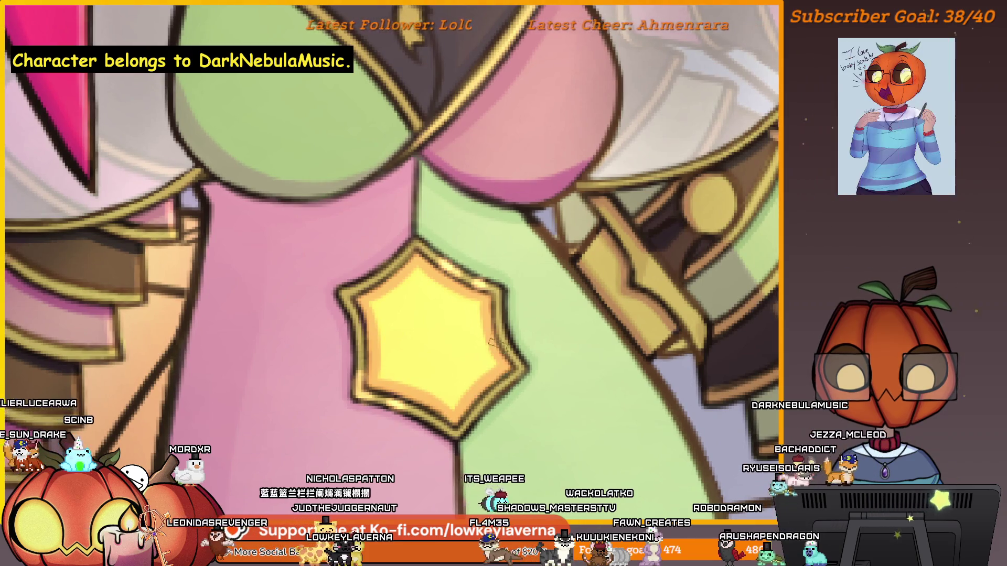
pyautogui.scroll(-5, 497, 361)
pyautogui.scroll(-2, 497, 360)
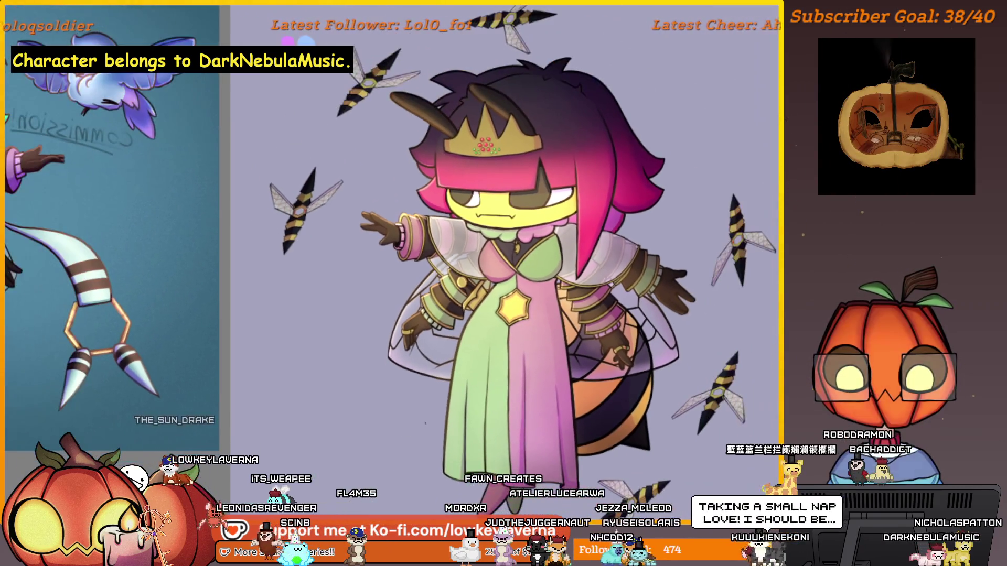
pyautogui.scroll(5, 460, 316)
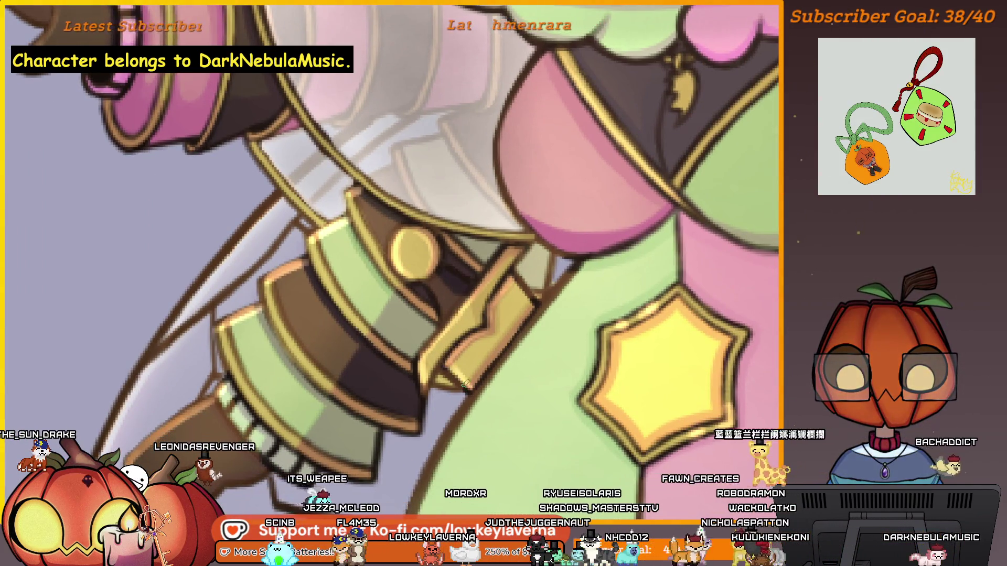
pyautogui.scroll(-5, 498, 309)
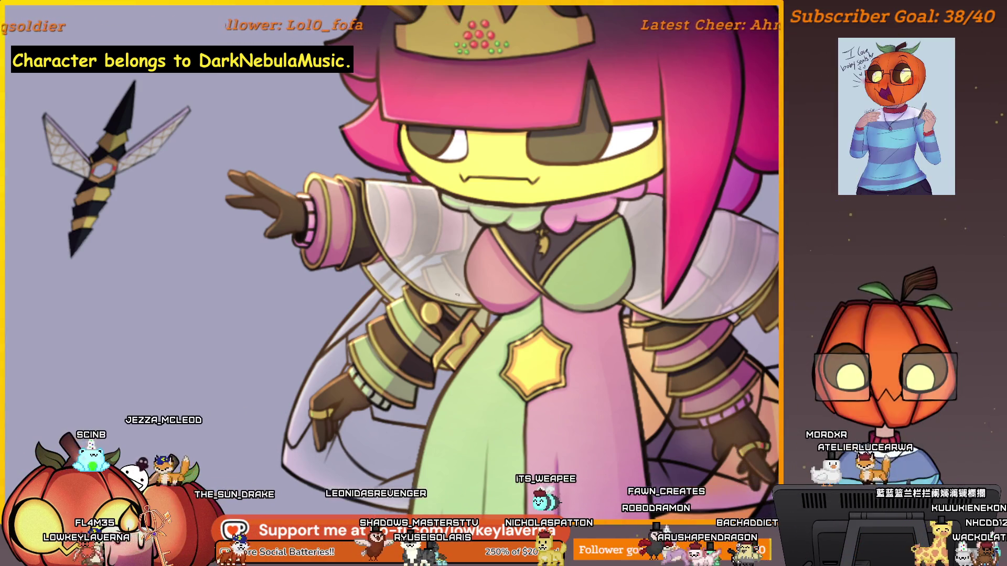
pyautogui.scroll(2, 437, 317)
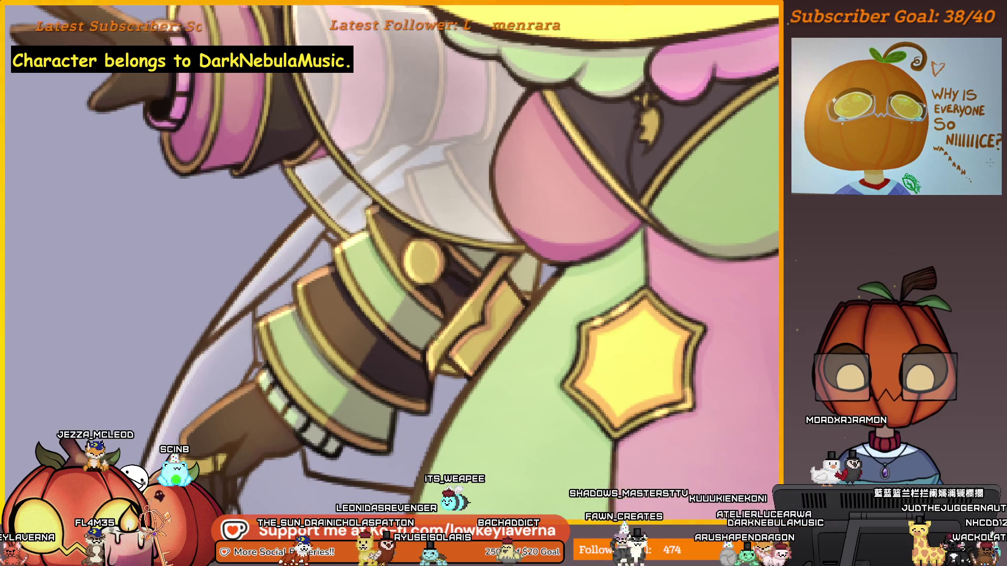
pyautogui.scroll(-5, 494, 271)
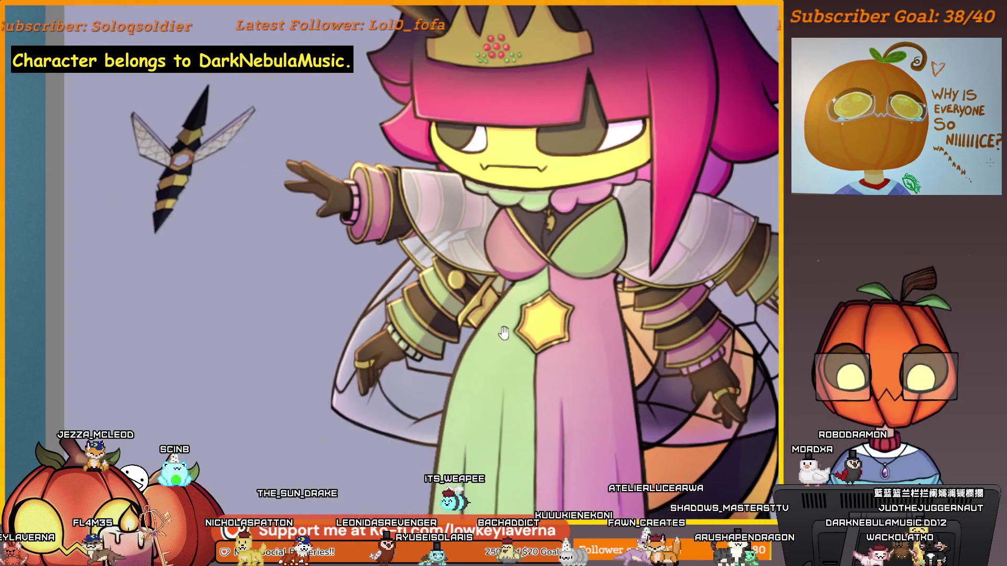
pyautogui.scroll(1, 493, 270)
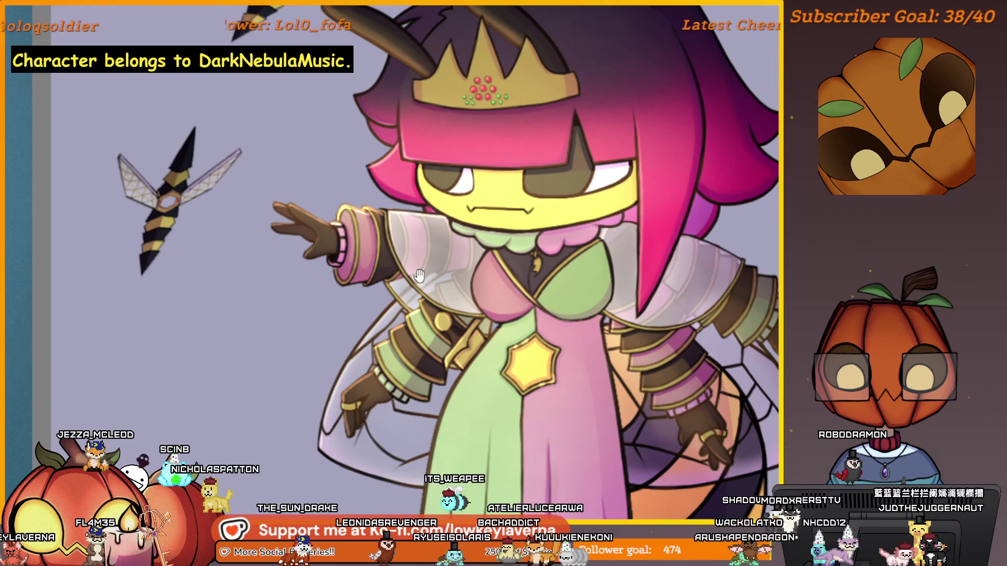
pyautogui.moveTo(419, 277); pyautogui.dragTo(426, 297)
pyautogui.scroll(5, 312, 253)
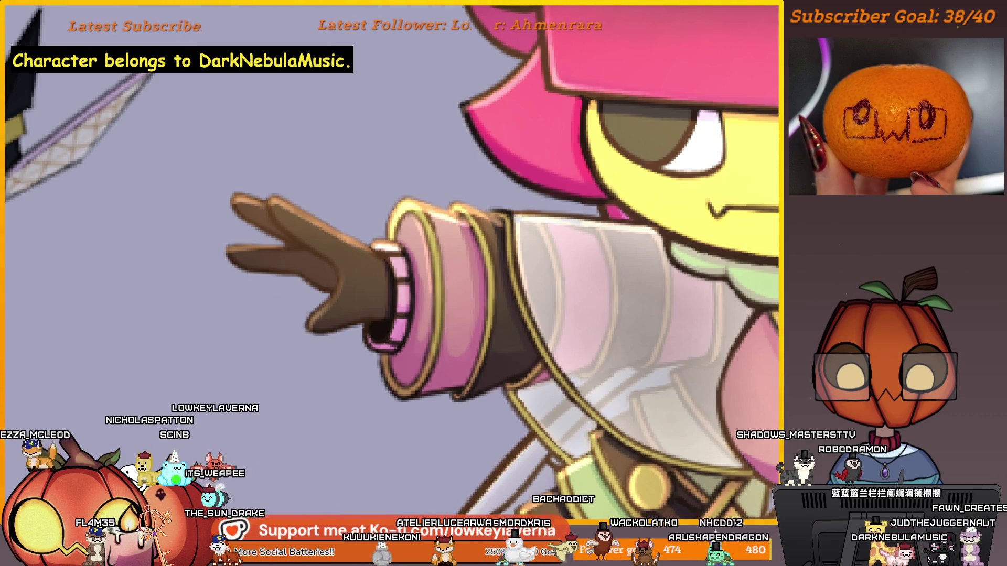
pyautogui.moveTo(478, 227); pyautogui.dragTo(479, 240)
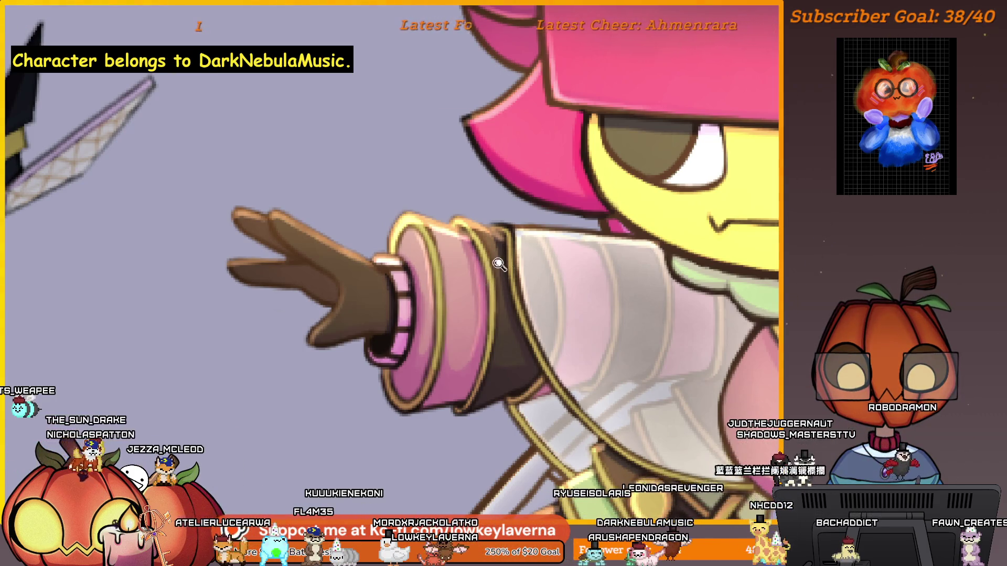
pyautogui.scroll(-3, 567, 284)
pyautogui.scroll(-3, 566, 284)
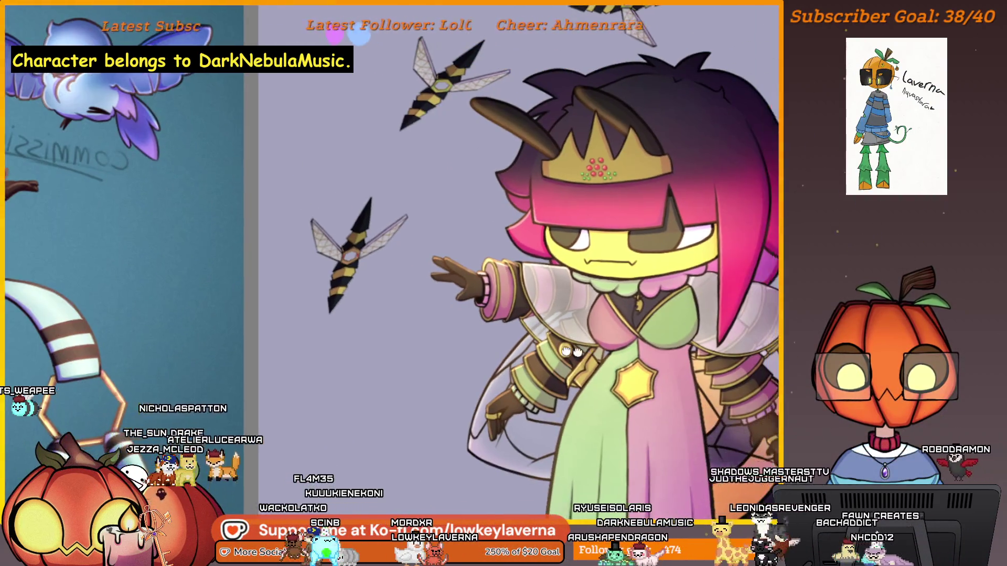
pyautogui.scroll(-2, 522, 334)
pyautogui.moveTo(701, 403); pyautogui.dragTo(574, 355)
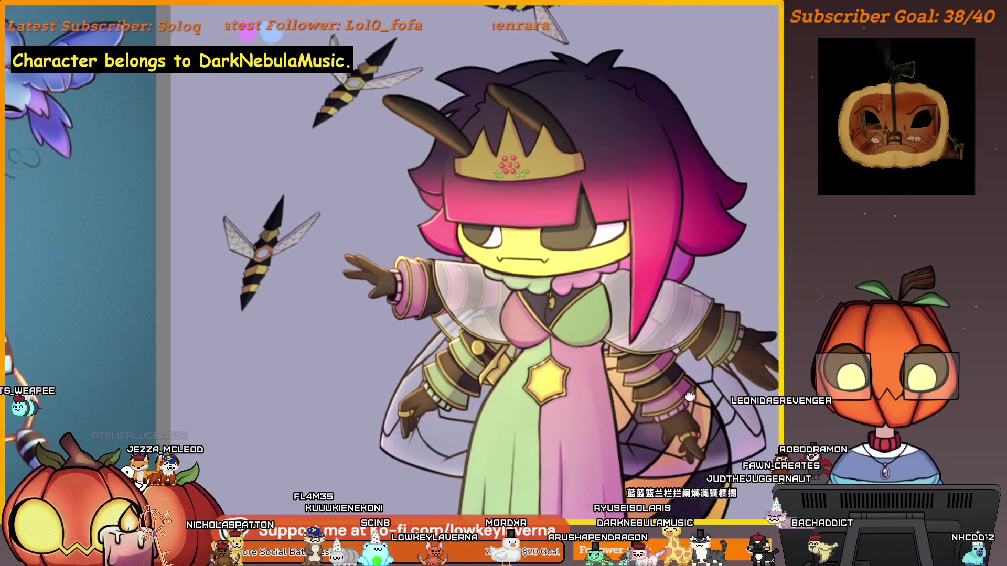
pyautogui.moveTo(631, 336); pyautogui.dragTo(631, 345)
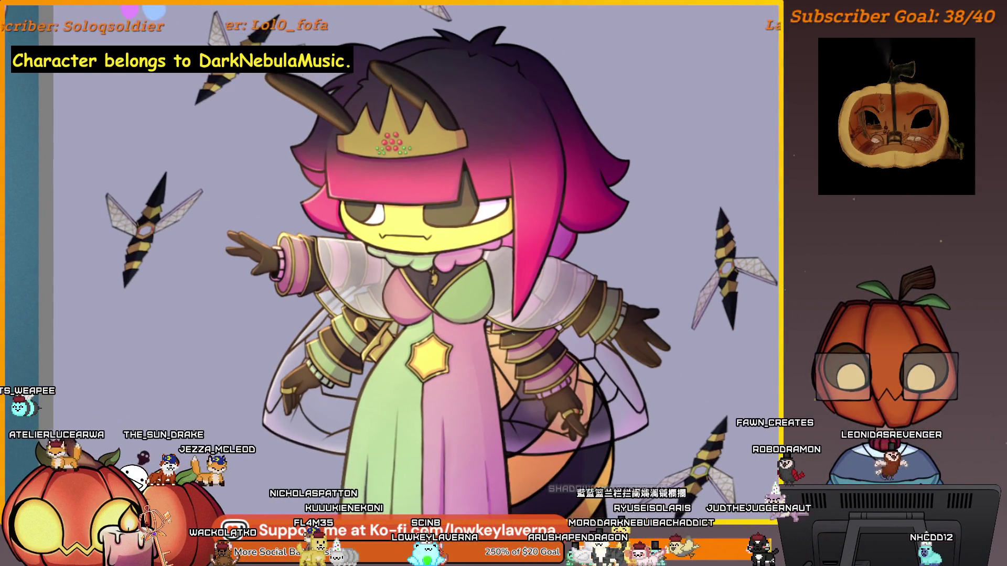
pyautogui.scroll(3, 513, 334)
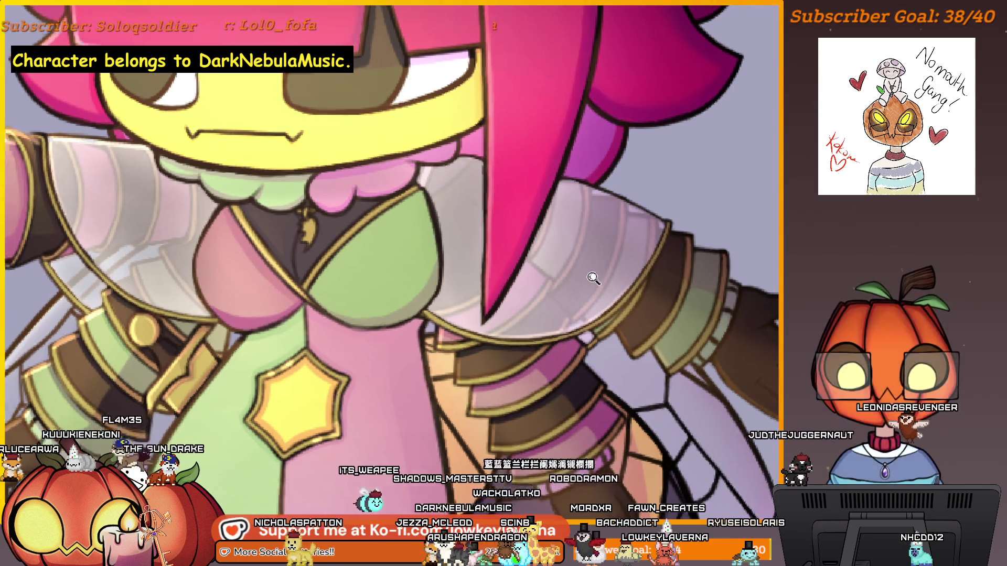
pyautogui.scroll(-3, 596, 276)
pyautogui.moveTo(382, 242); pyautogui.dragTo(440, 232)
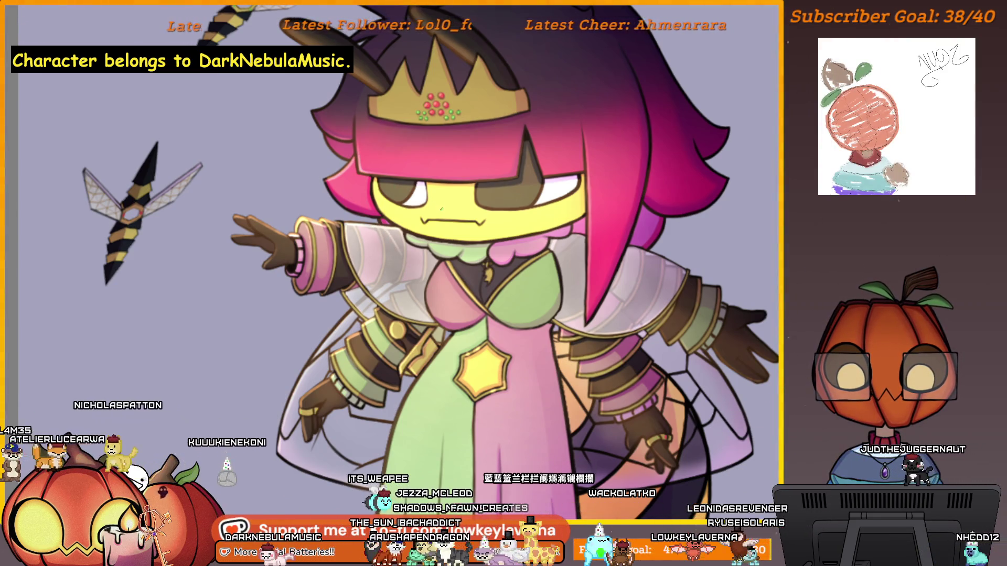
pyautogui.moveTo(462, 316); pyautogui.dragTo(352, 299)
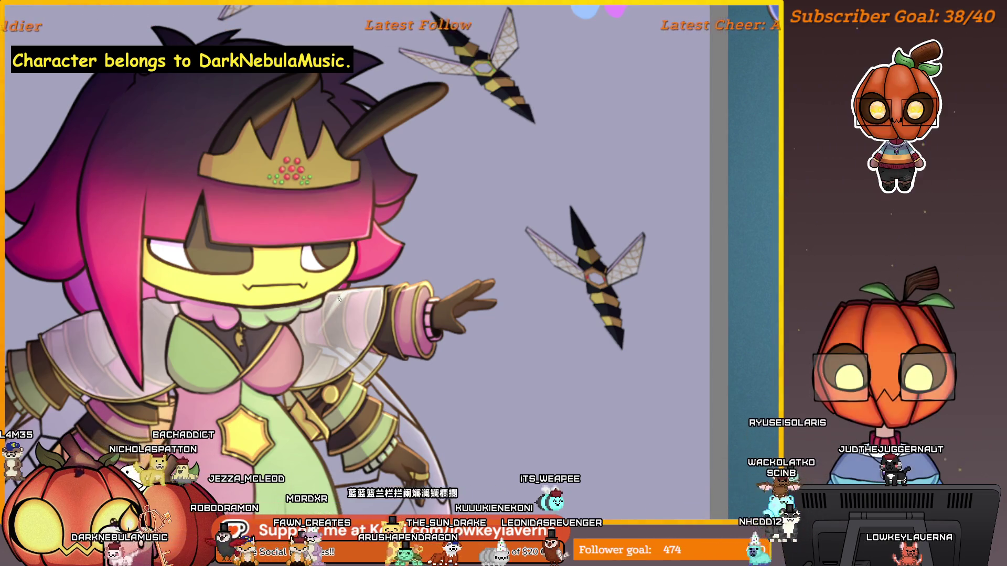
pyautogui.moveTo(378, 285); pyautogui.dragTo(369, 274)
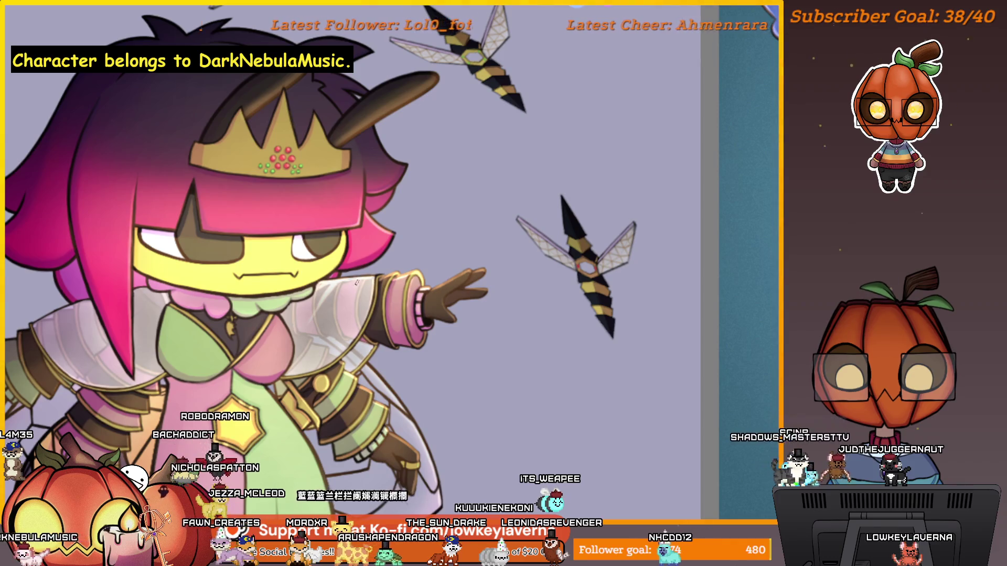
# Step: Zoom in and out to review the whole mirrored bee queen and her circling wasps
pyautogui.scroll(-3, 401, 300)
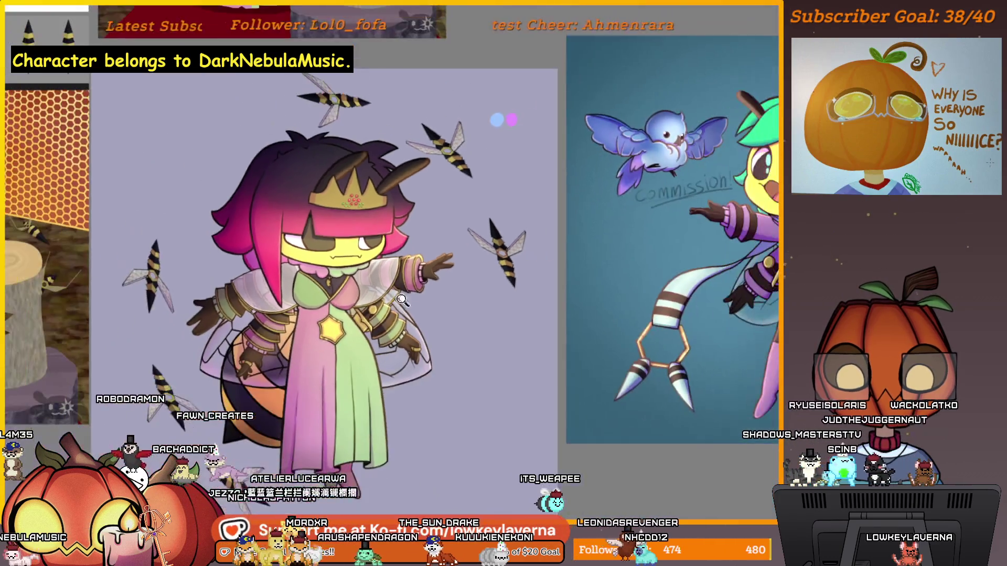
pyautogui.scroll(3, 388, 261)
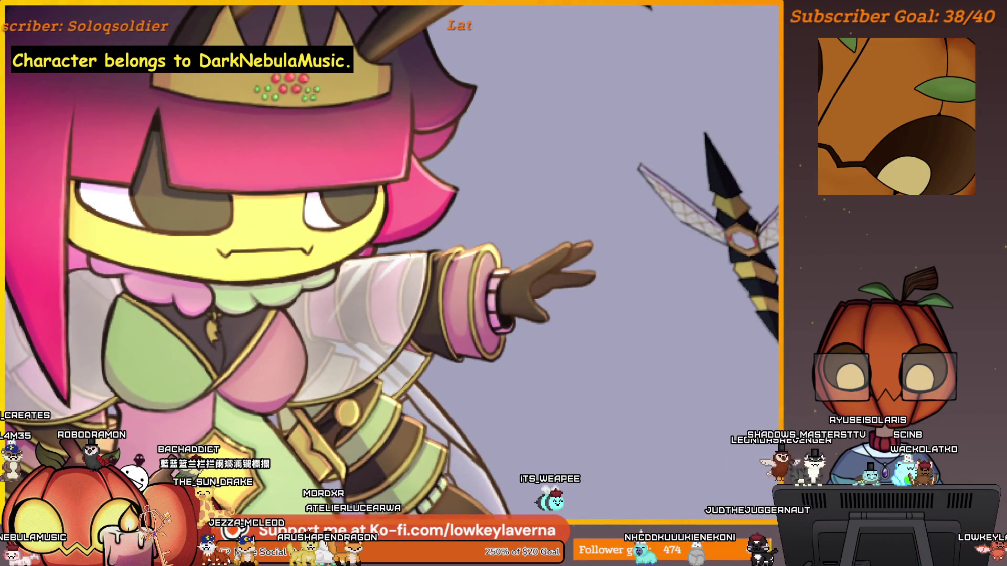
pyautogui.scroll(1, 410, 256)
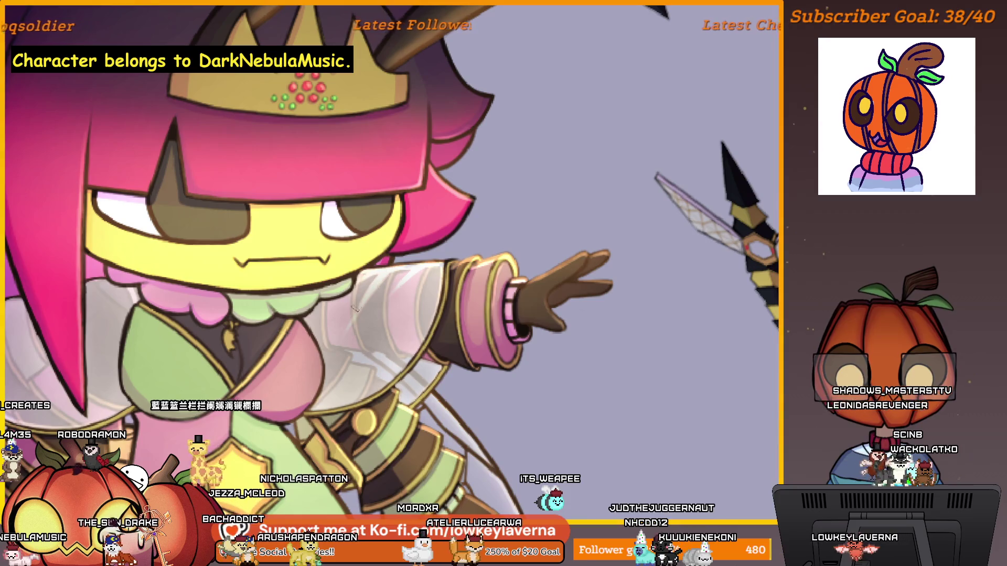
pyautogui.scroll(-4, 339, 299)
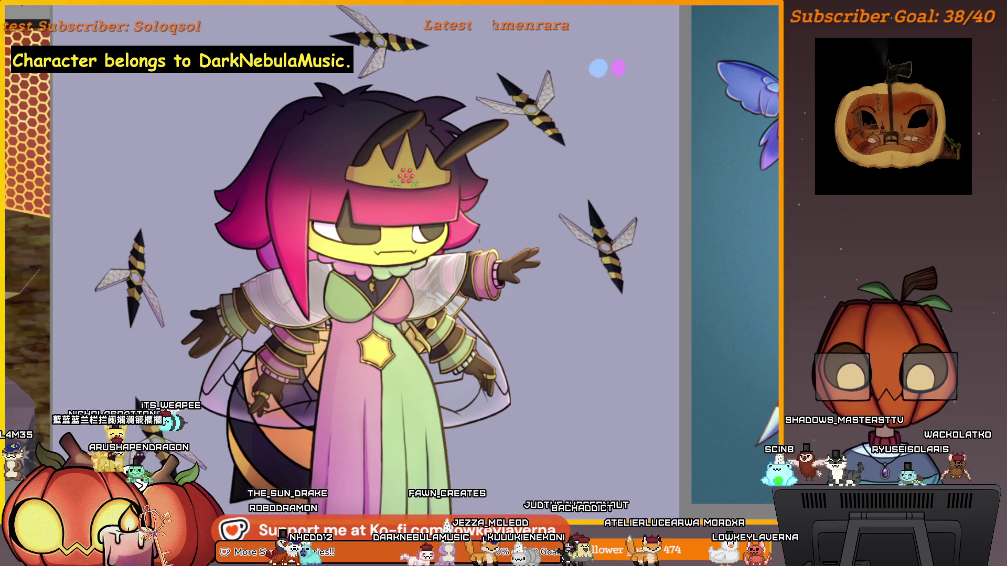
pyautogui.scroll(-3, 450, 348)
pyautogui.scroll(3, 450, 348)
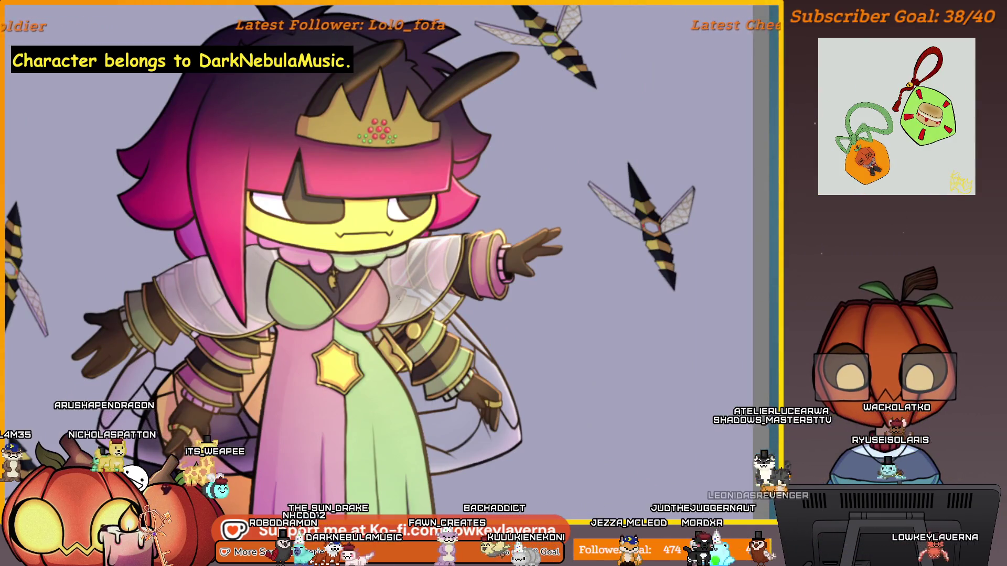
pyautogui.scroll(-1, 473, 264)
pyautogui.scroll(-2, 473, 264)
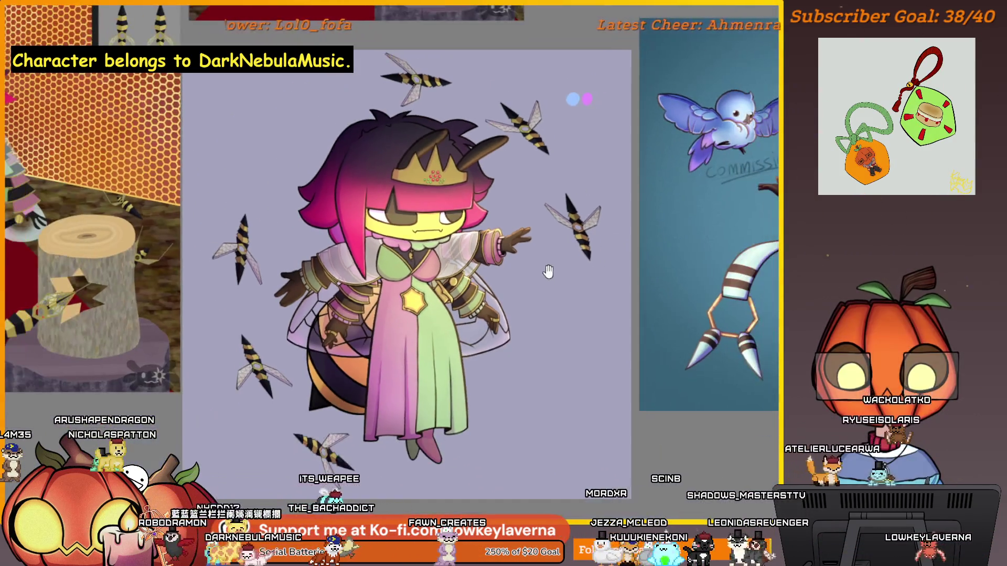
pyautogui.scroll(-1, 474, 264)
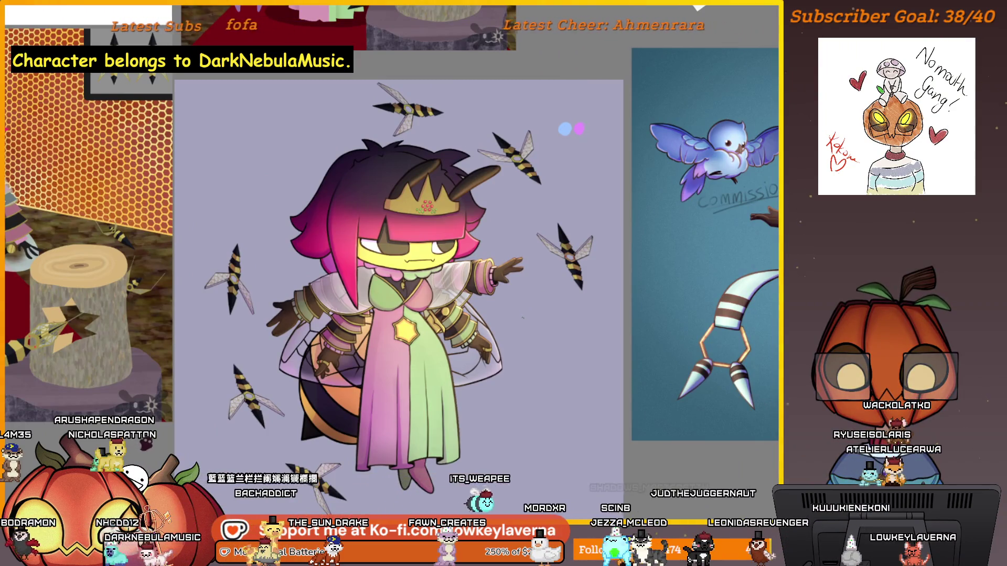
pyautogui.scroll(3, 459, 247)
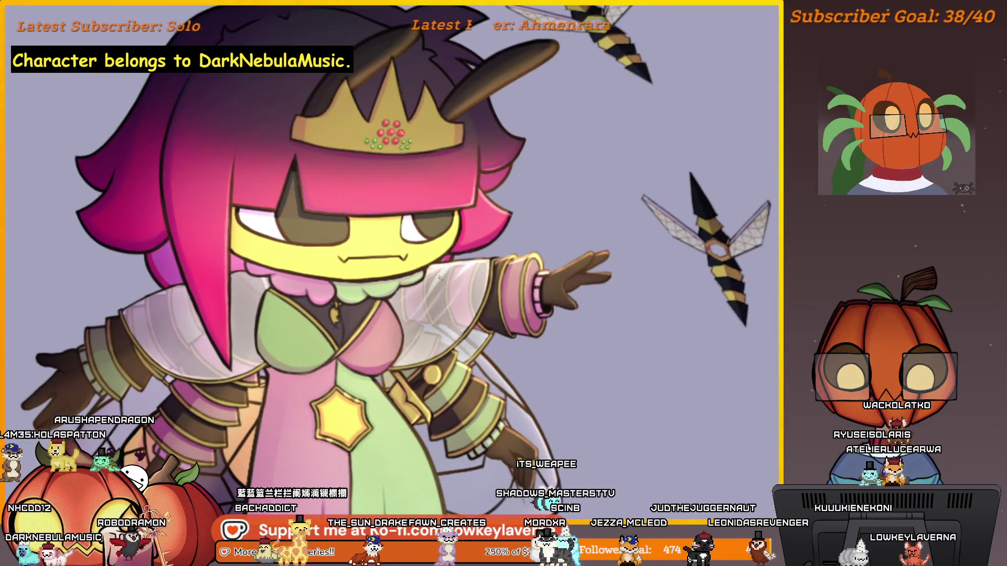
pyautogui.scroll(-2, 523, 246)
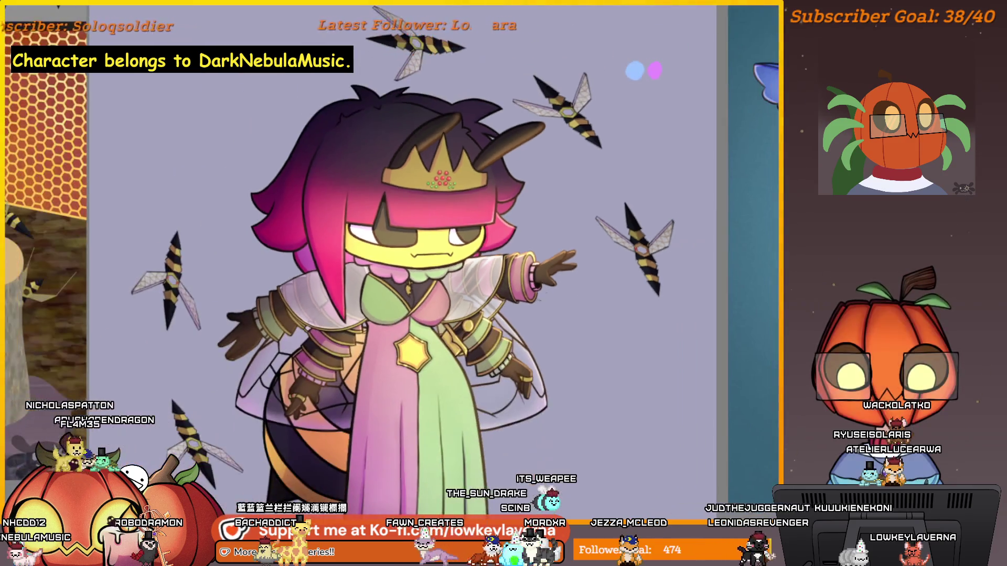
pyautogui.scroll(-1, 523, 247)
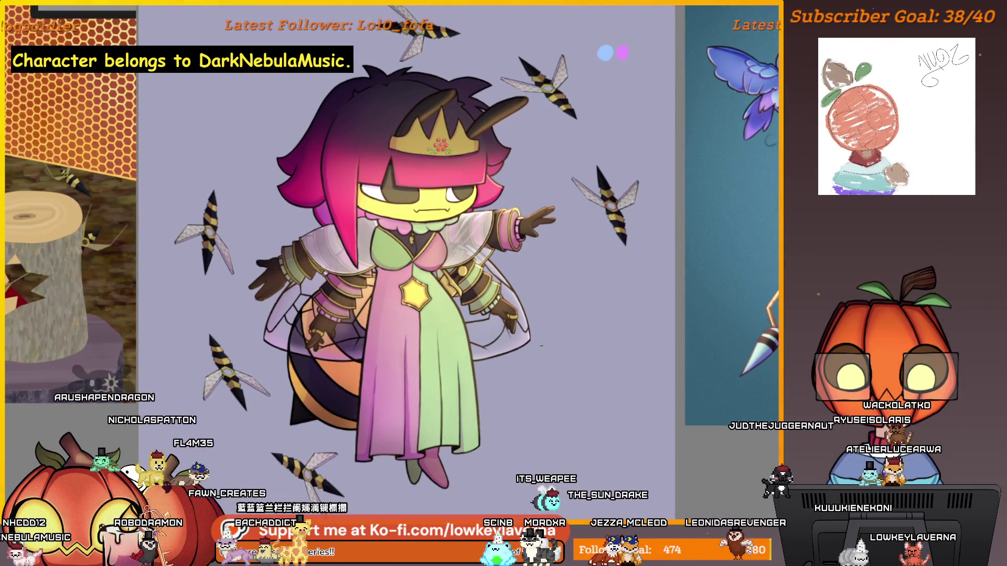
pyautogui.press('m')
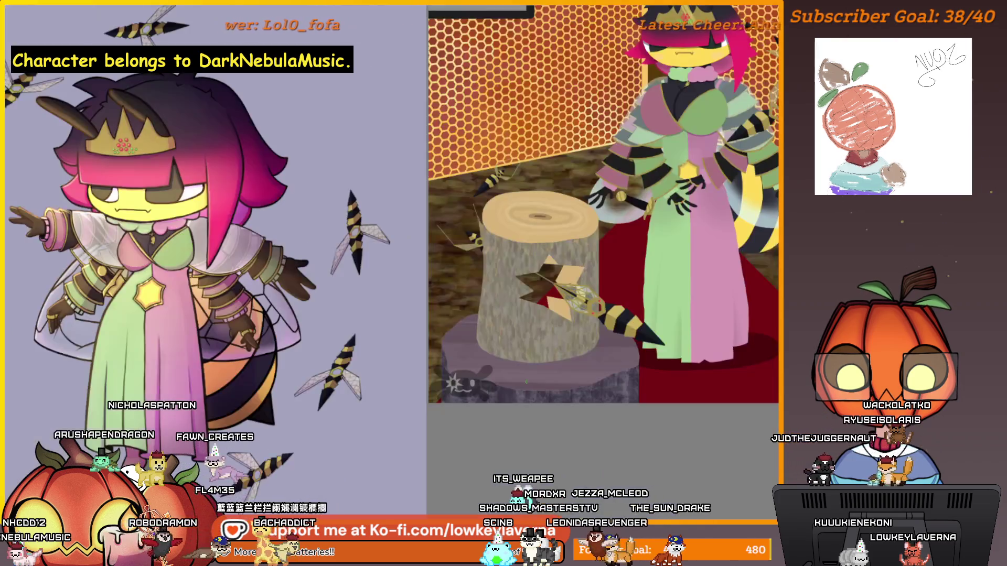
pyautogui.moveTo(411, 423); pyautogui.dragTo(563, 411)
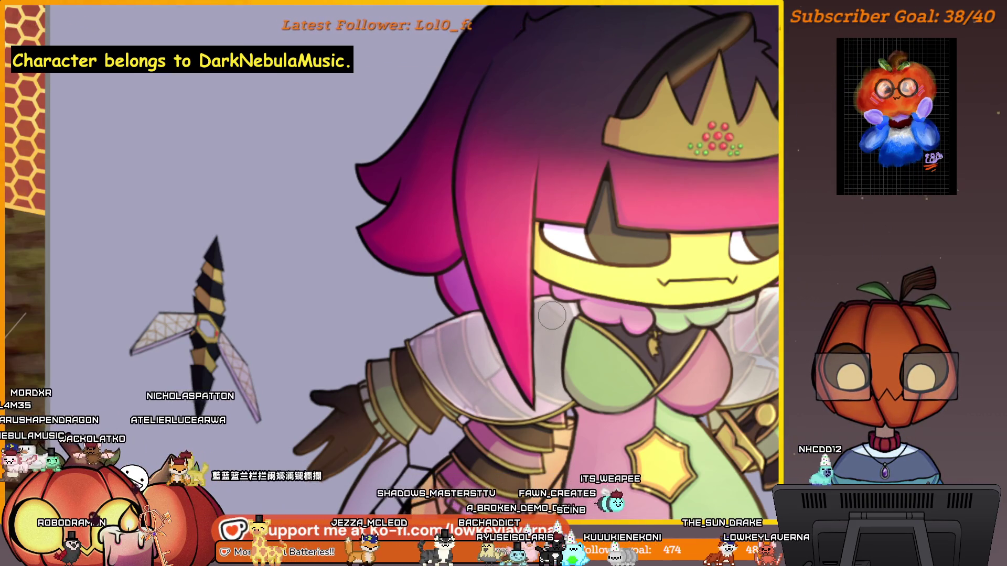
pyautogui.scroll(3, 546, 381)
pyautogui.moveTo(513, 370); pyautogui.dragTo(504, 365)
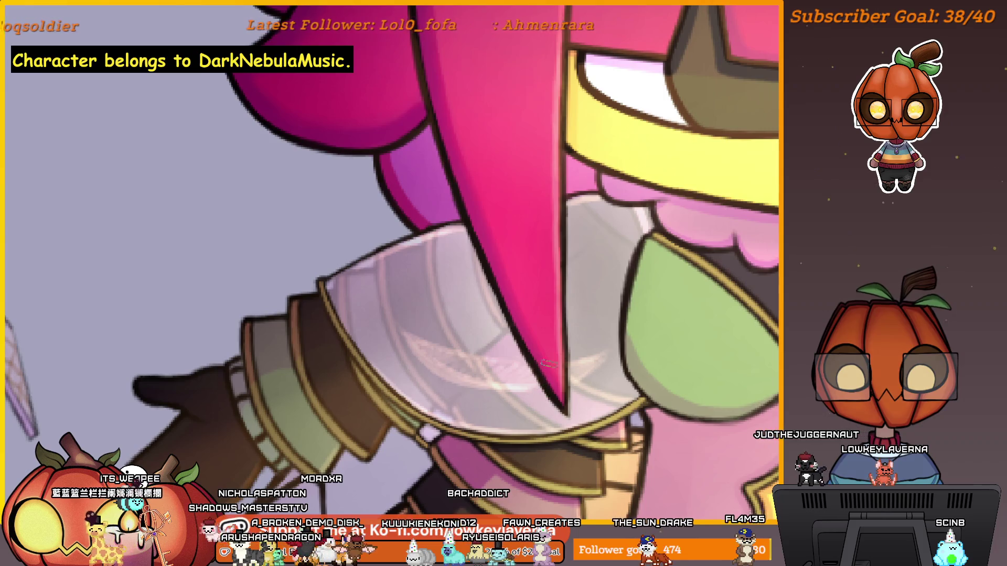
# Step: Unmirror the canvas with M and pan over the queen's chest, cape and face
pyautogui.press('m')
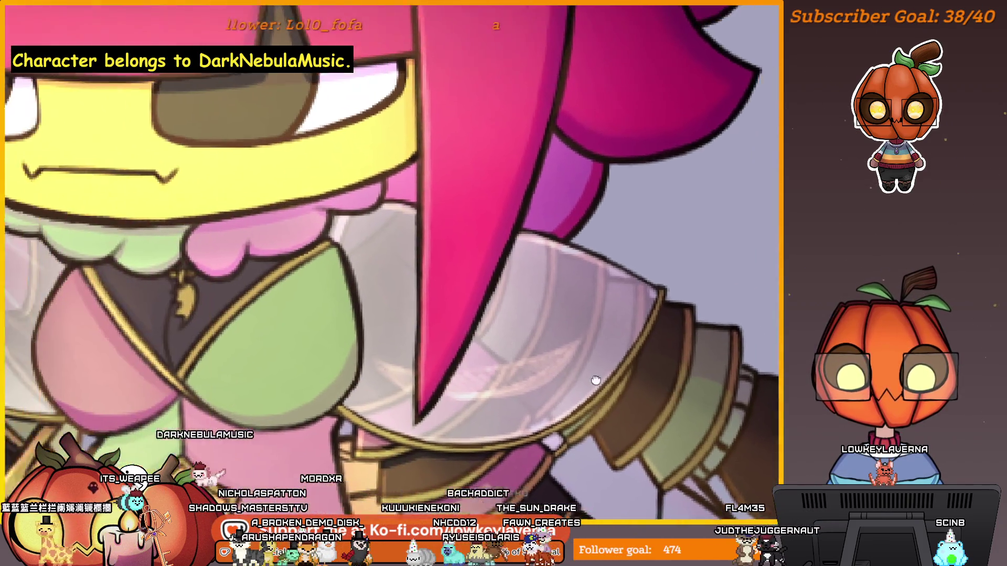
pyautogui.moveTo(596, 380); pyautogui.dragTo(528, 417)
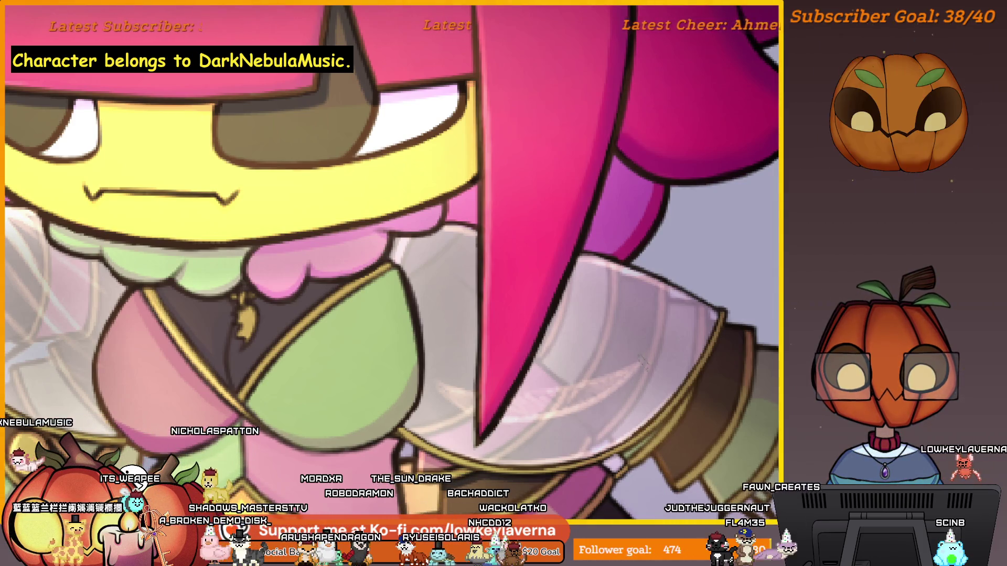
pyautogui.moveTo(464, 406); pyautogui.dragTo(500, 410)
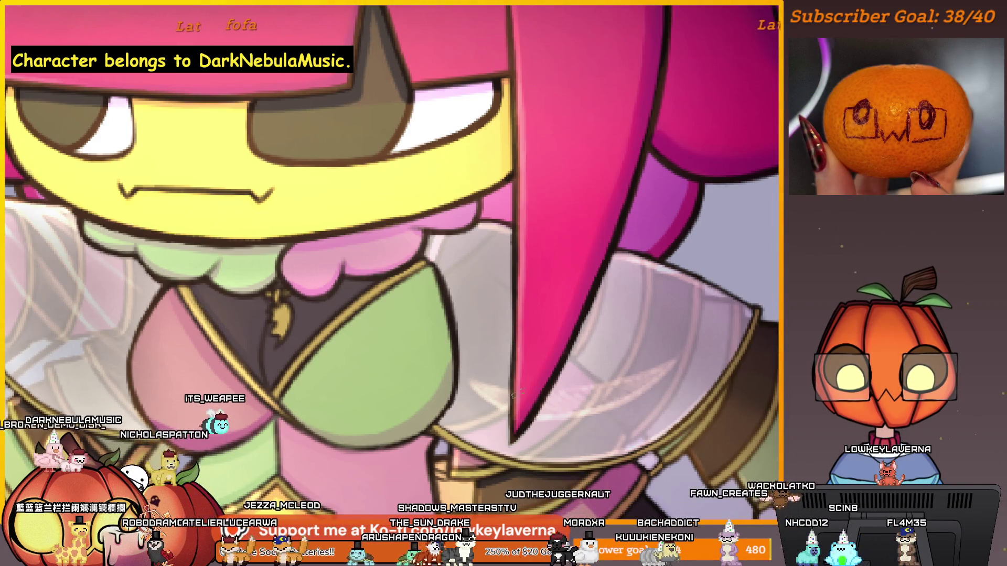
pyautogui.hscroll(1, 516, 394)
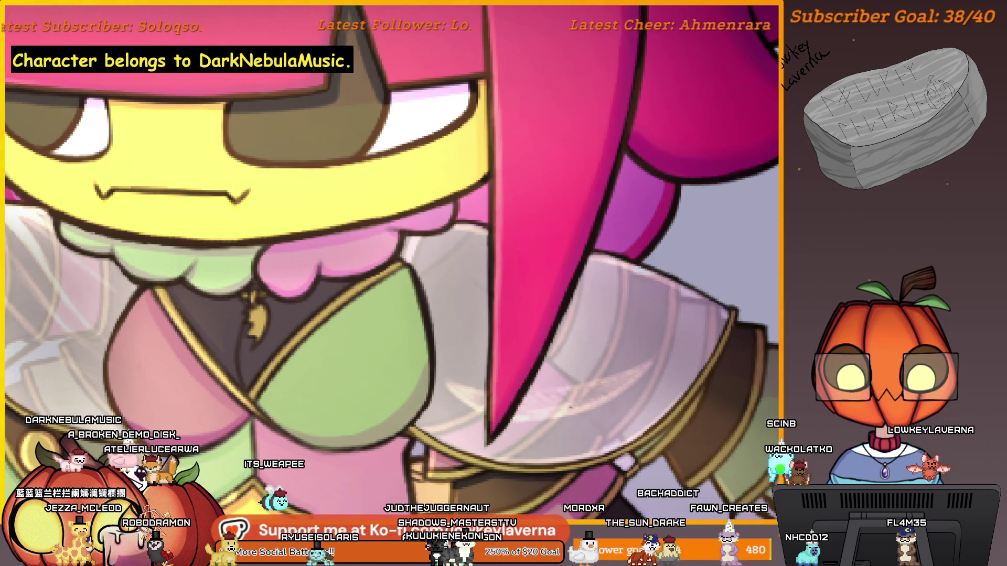
# Step: Fit the whole character with Ctrl+0, then zoom and pan around her face and collar
pyautogui.hotkey('ctrl', '0')
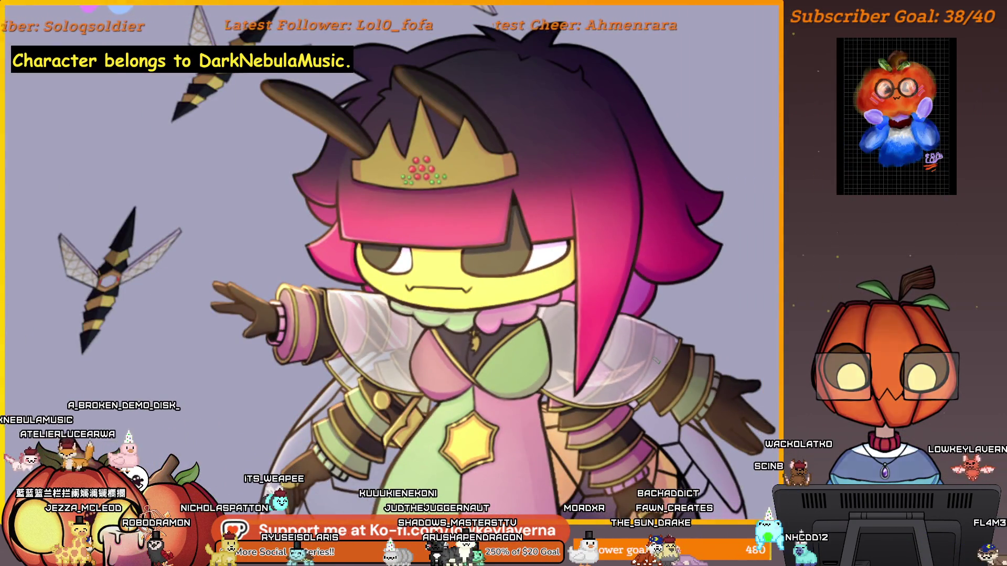
pyautogui.scroll(2, 590, 388)
pyautogui.scroll(2, 590, 388)
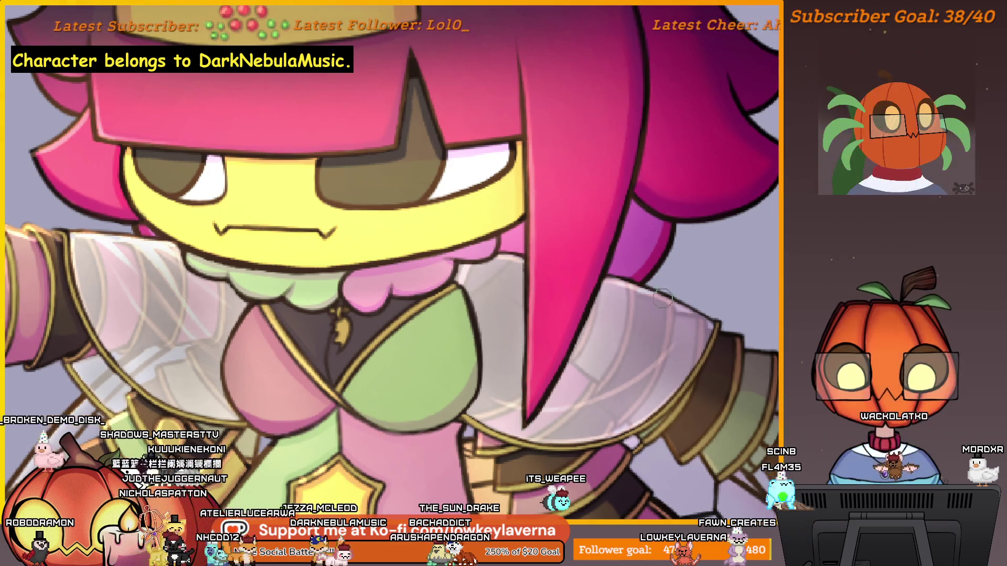
pyautogui.moveTo(515, 397); pyautogui.dragTo(492, 404)
pyautogui.moveTo(485, 334); pyautogui.dragTo(472, 334)
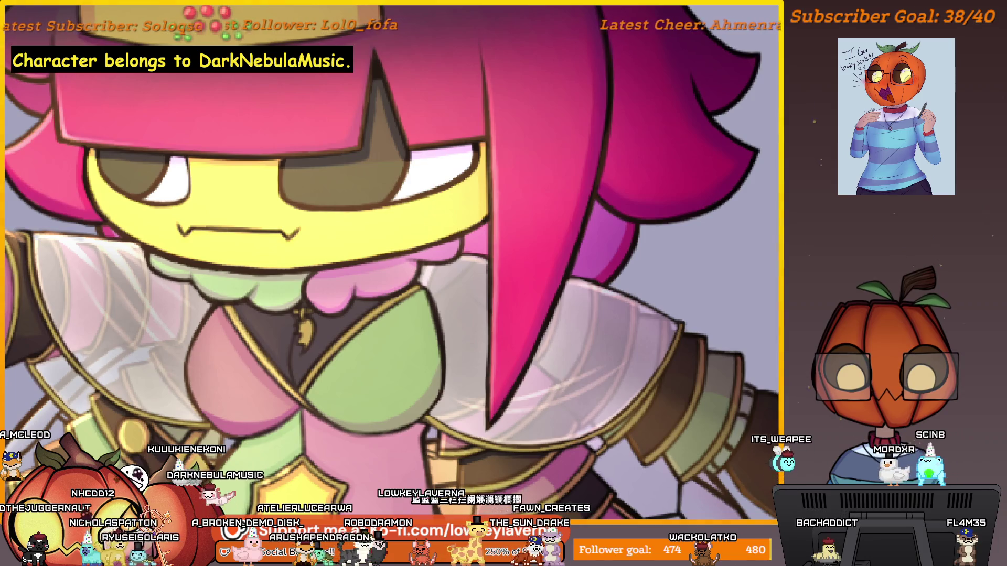
pyautogui.scroll(-2, 524, 393)
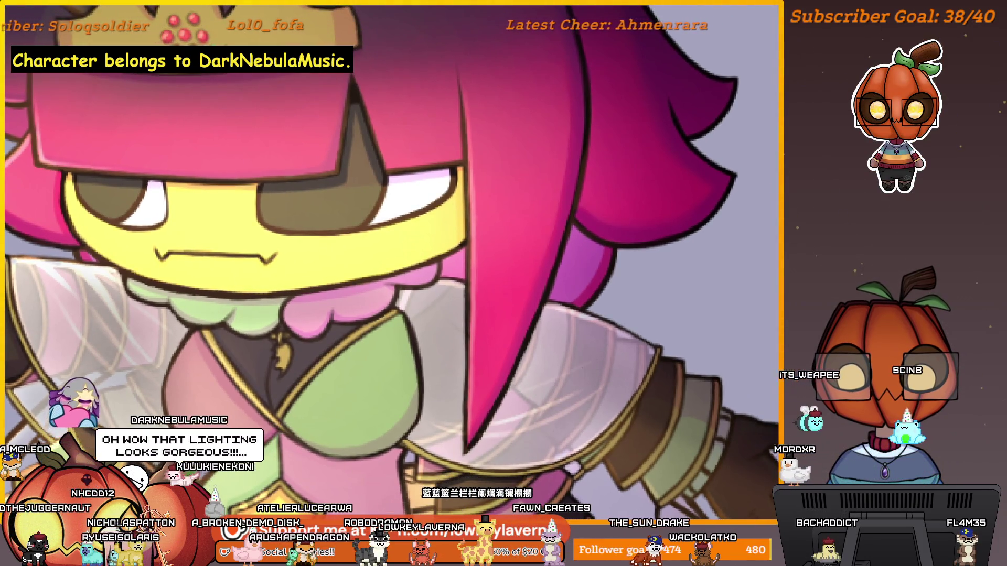
pyautogui.hscroll(-2, 543, 387)
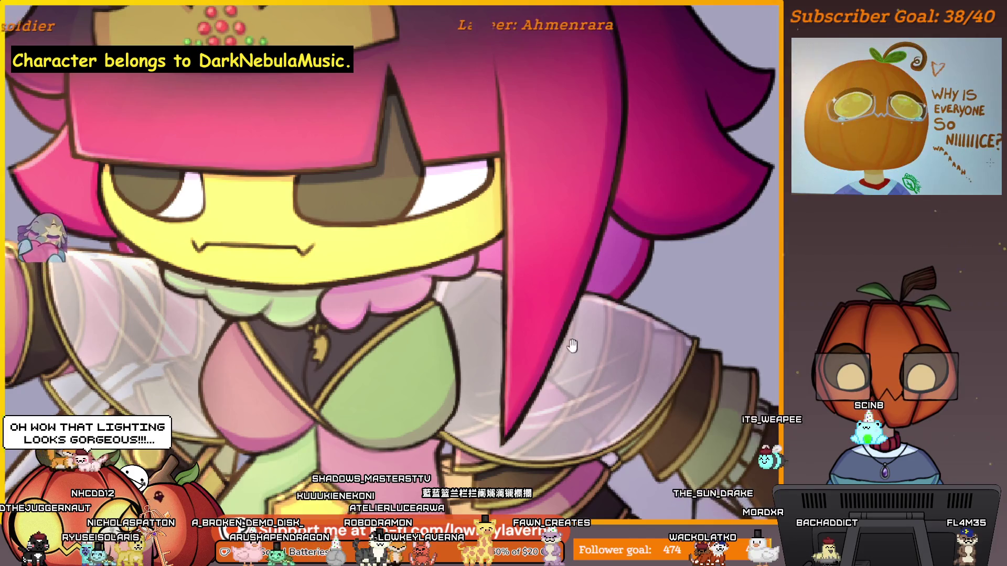
pyautogui.scroll(2, 524, 372)
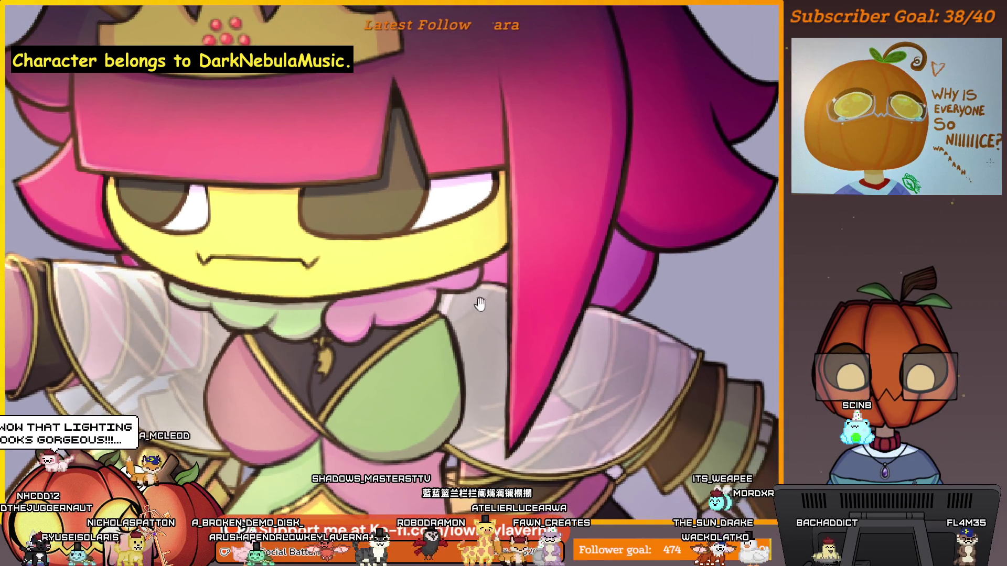
pyautogui.hscroll(1, 480, 304)
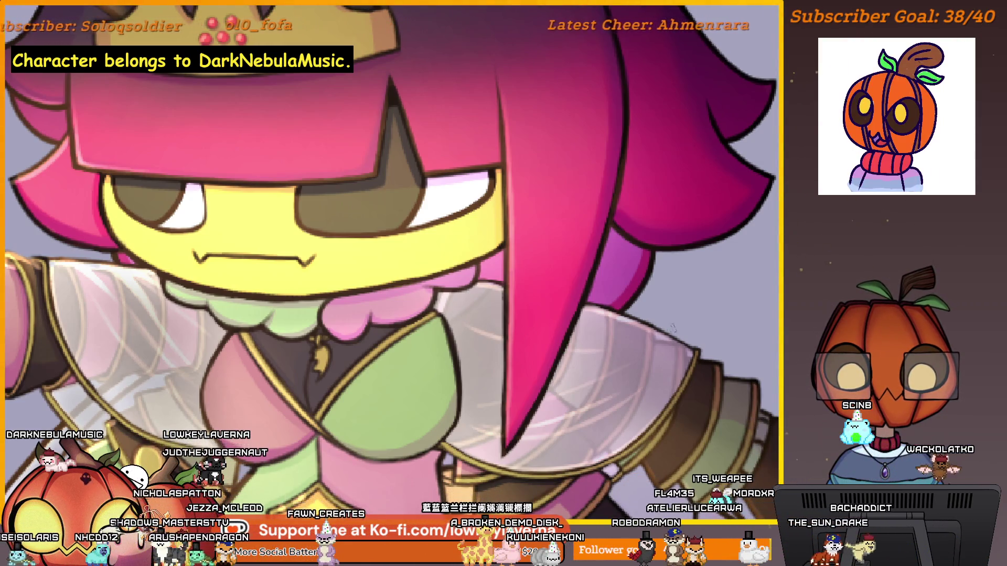
pyautogui.scroll(-5, 646, 362)
pyautogui.scroll(5, 657, 335)
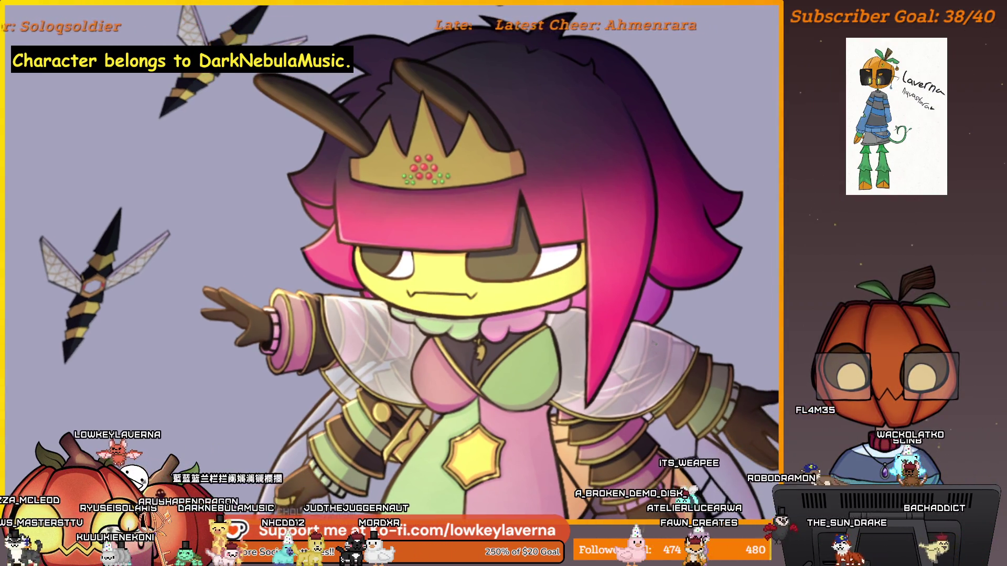
pyautogui.scroll(2, 632, 355)
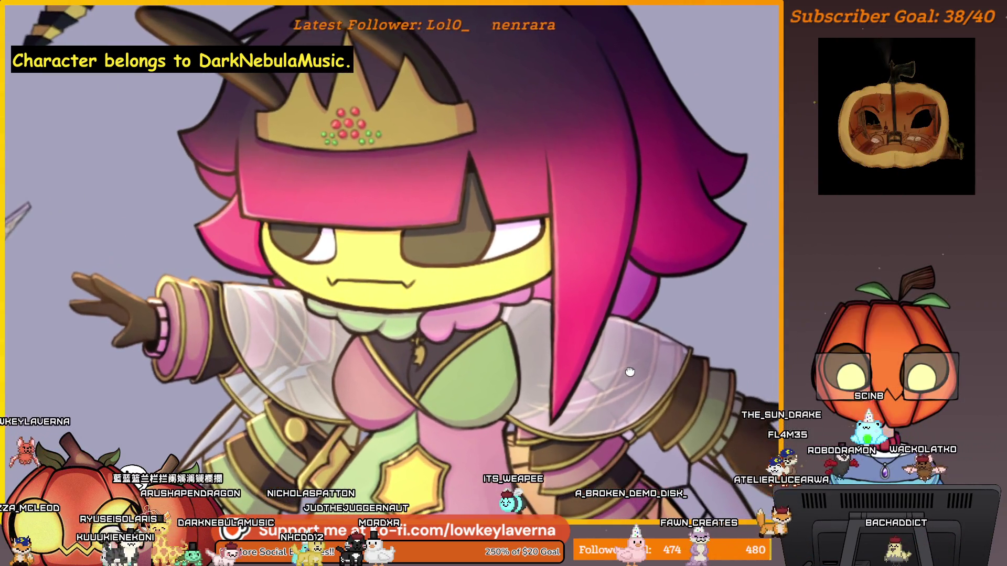
pyautogui.moveTo(630, 371); pyautogui.dragTo(629, 362)
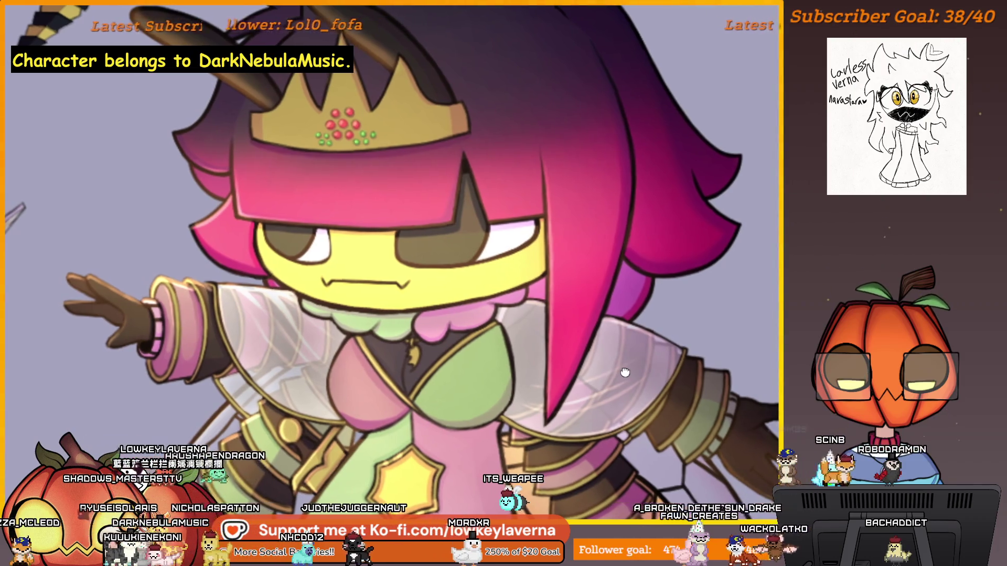
pyautogui.scroll(-1, 597, 355)
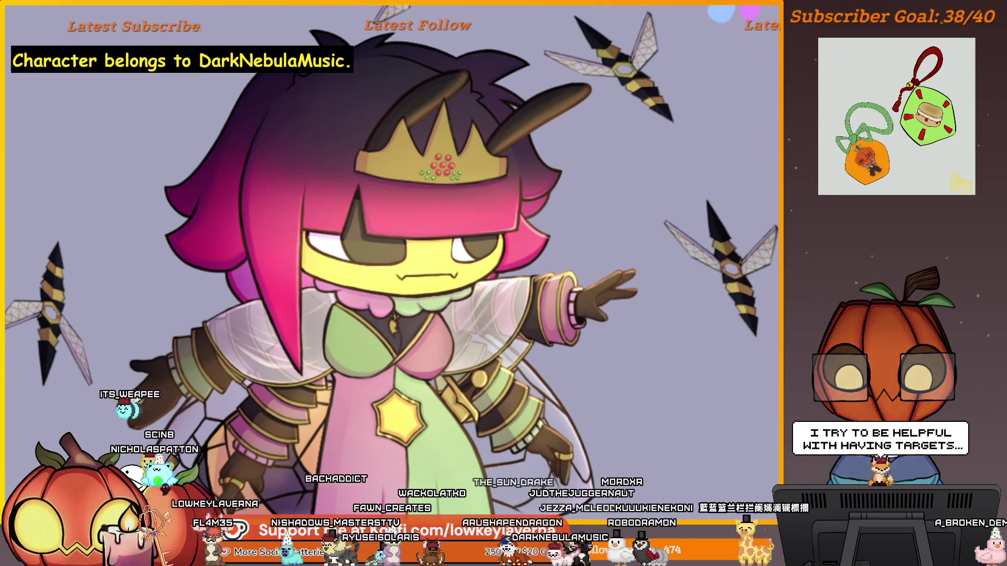
pyautogui.scroll(-3, 367, 286)
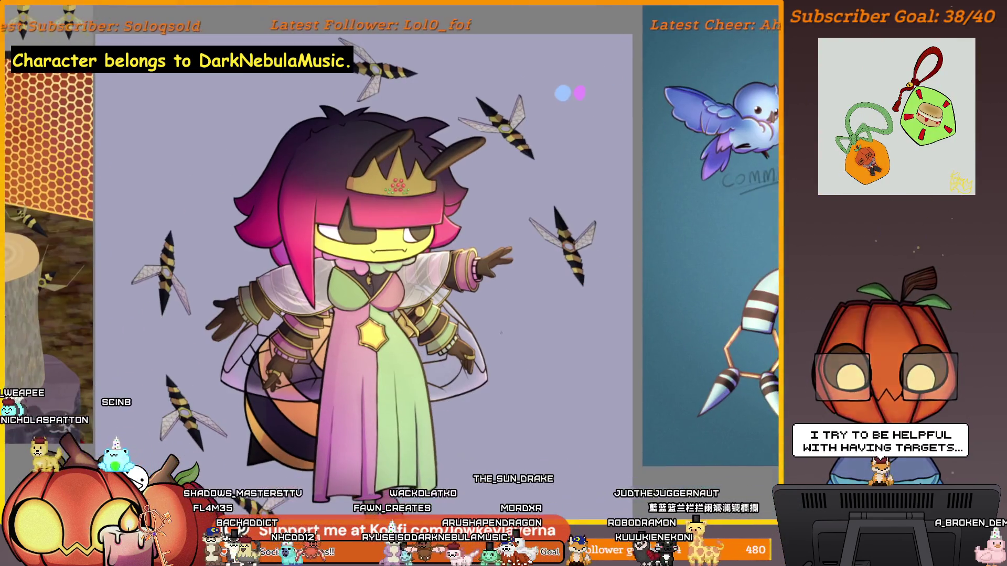
pyautogui.scroll(1, 307, 227)
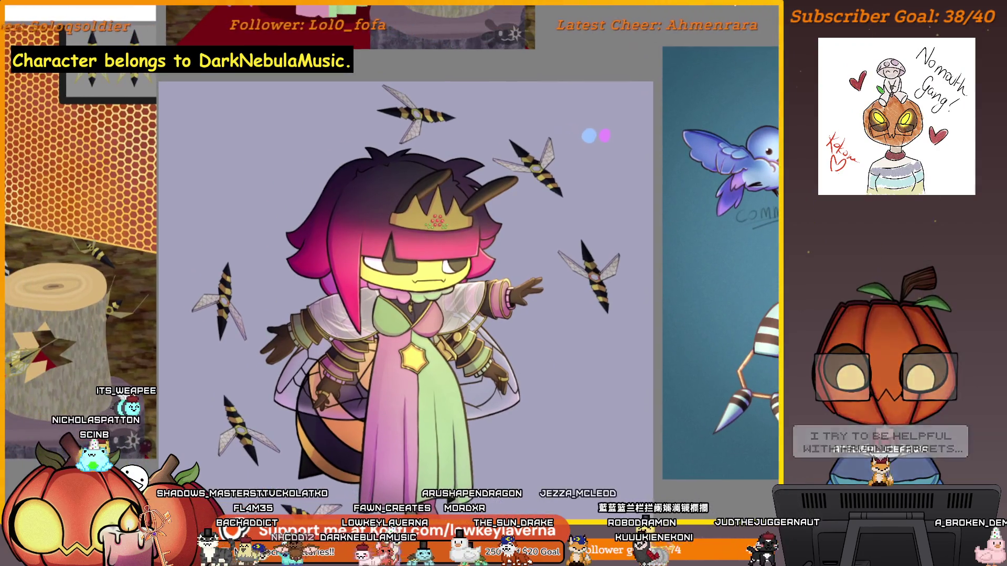
pyautogui.scroll(2, 307, 227)
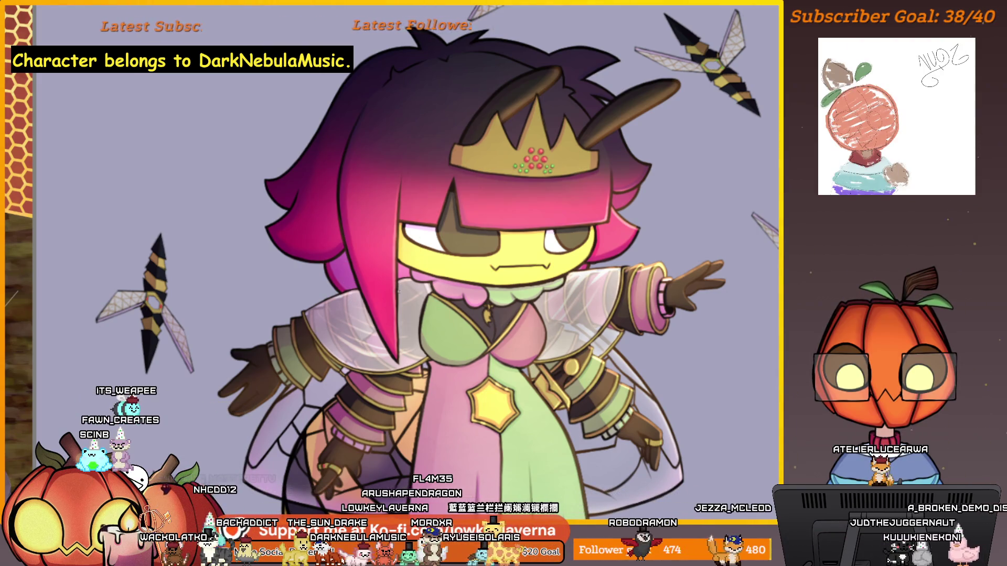
pyautogui.scroll(-3, 365, 262)
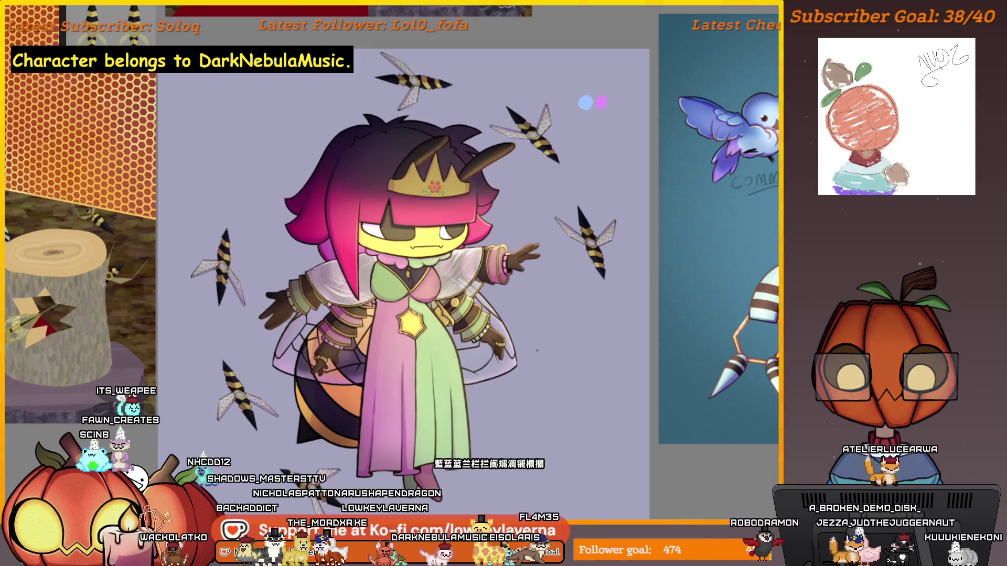
pyautogui.scroll(1, 526, 333)
pyautogui.scroll(1, 526, 333)
pyautogui.scroll(1, 526, 333)
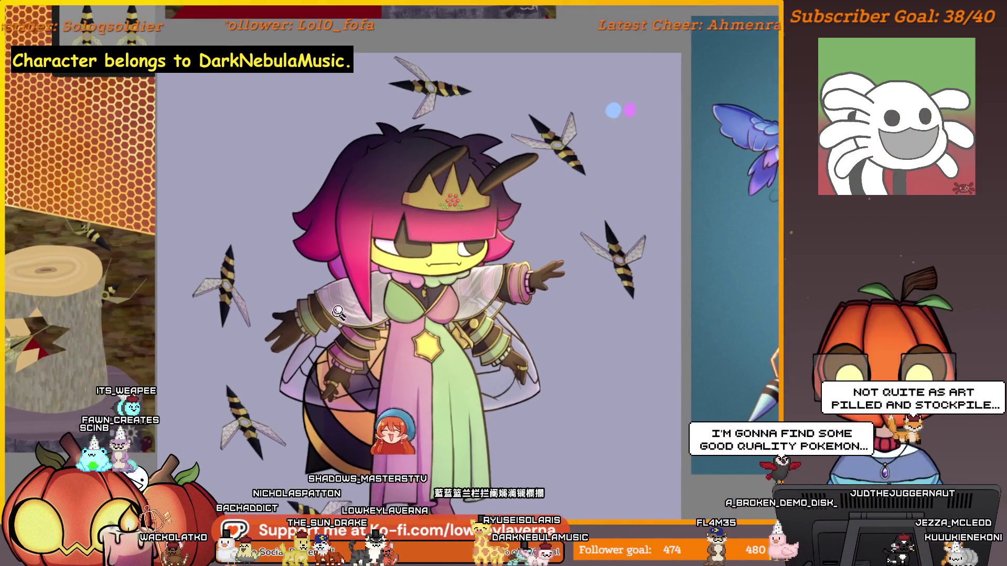
pyautogui.scroll(2, 362, 322)
pyautogui.scroll(-2, 533, 300)
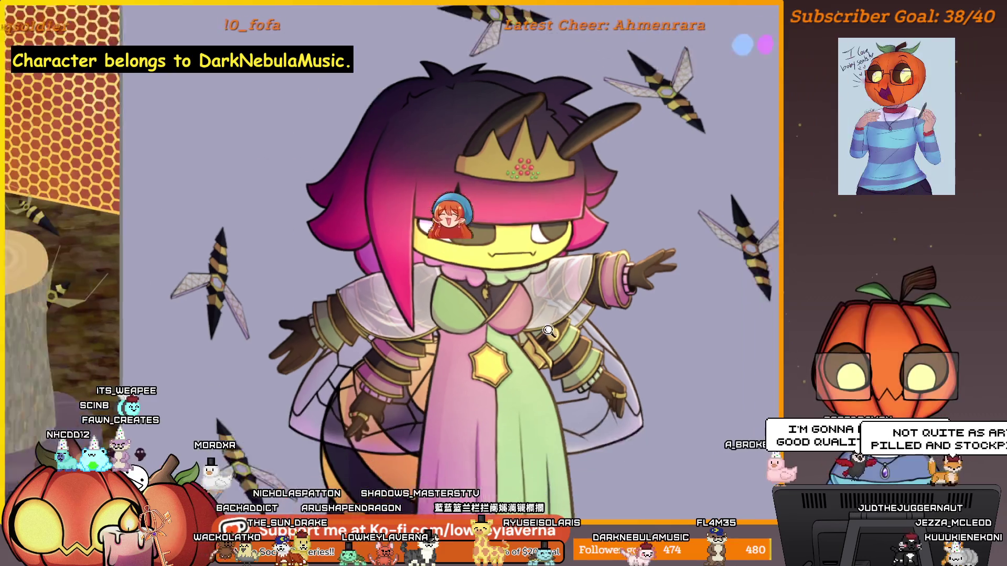
pyautogui.scroll(-1, 534, 300)
pyautogui.scroll(2, 467, 322)
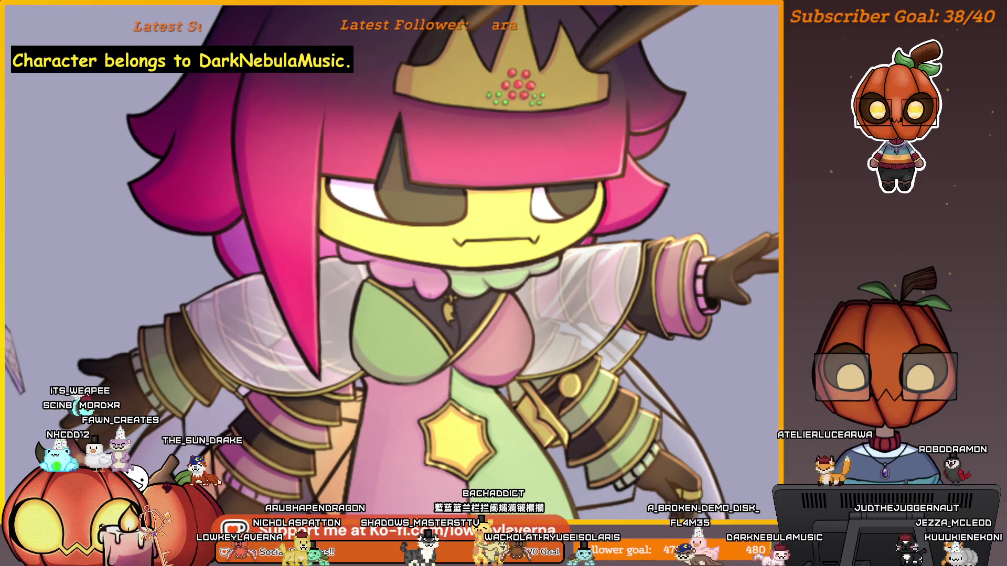
pyautogui.moveTo(430, 296); pyautogui.dragTo(382, 280)
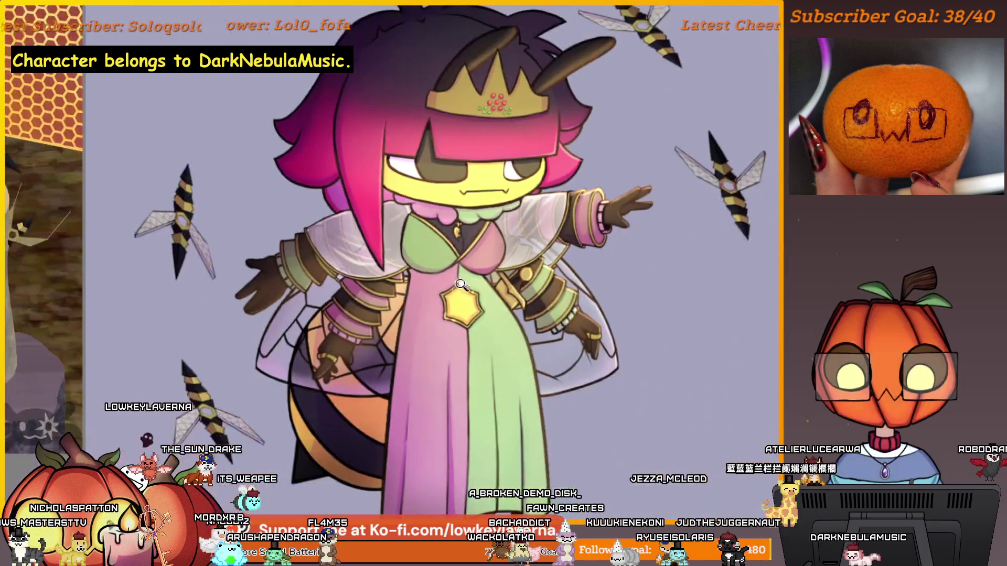
pyautogui.click(457, 226)
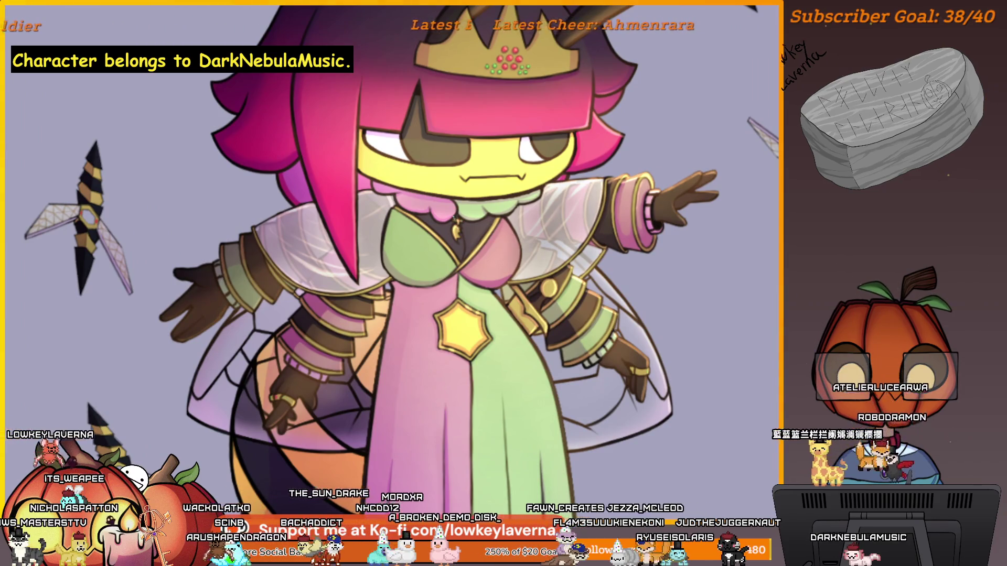
pyautogui.click(501, 265)
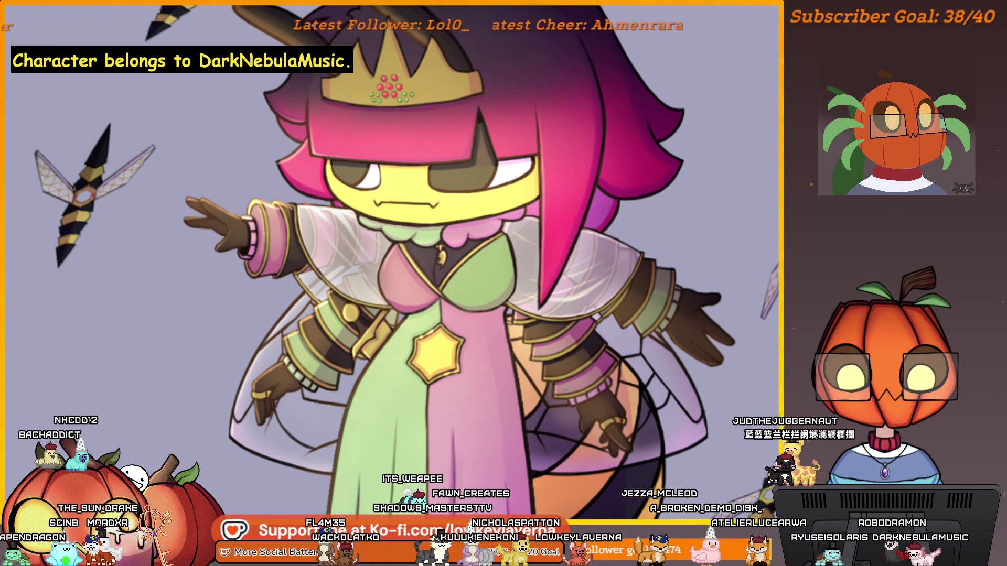
pyautogui.scroll(3, 431, 261)
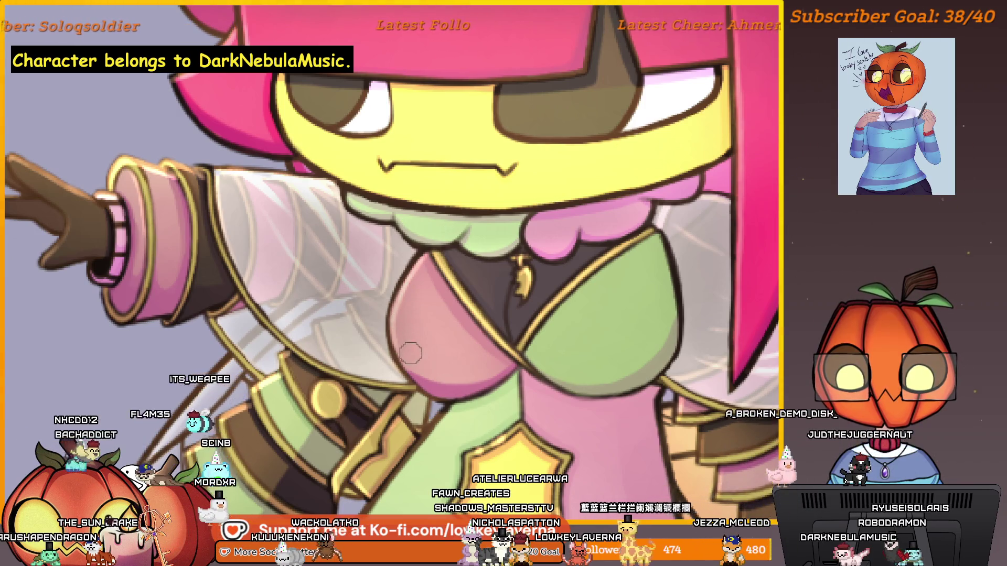
pyautogui.scroll(-2, 408, 302)
pyautogui.scroll(-2, 471, 332)
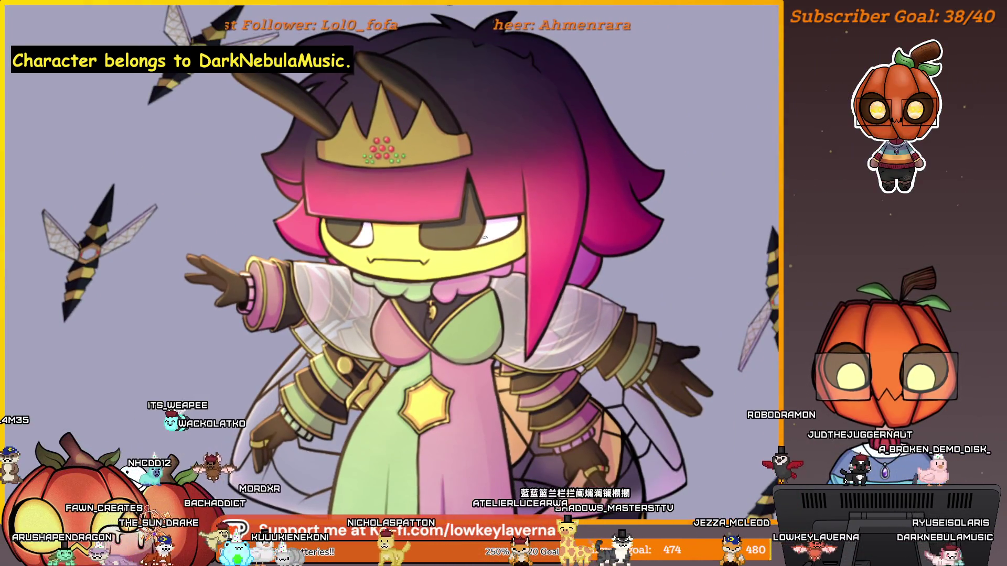
pyautogui.scroll(3, 466, 319)
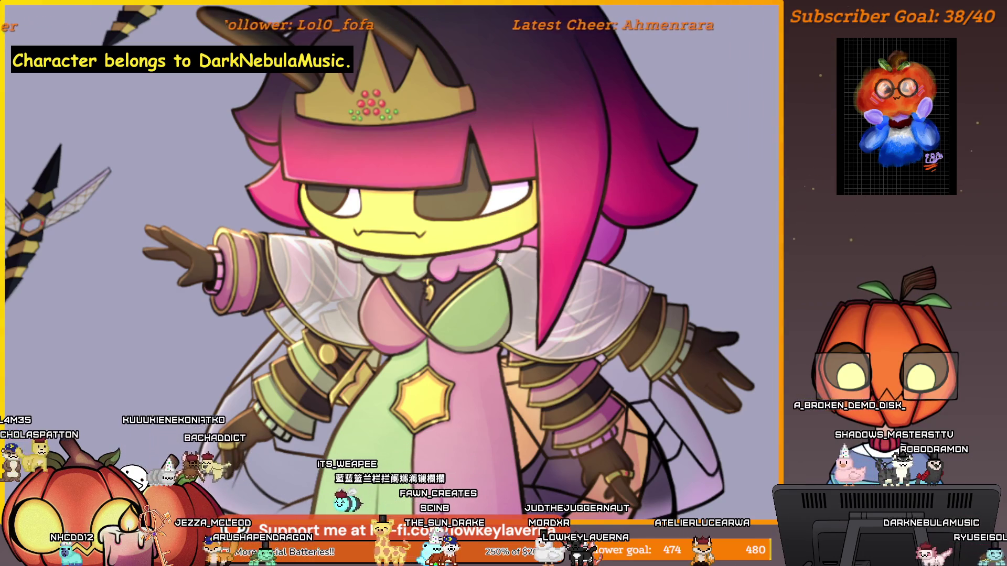
pyautogui.scroll(5, 479, 366)
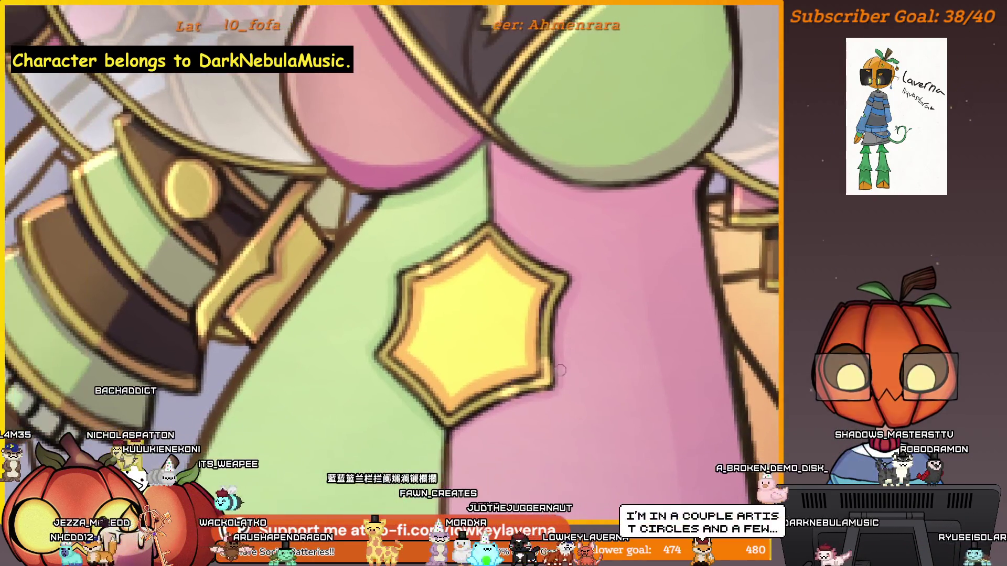
pyautogui.moveTo(604, 279)
pyautogui.mouseDown()
pyautogui.moveTo(643, 311)
pyautogui.moveTo(612, 360)
pyautogui.mouseUp()
pyautogui.scroll(-5, 642, 311)
pyautogui.scroll(2, 468, 267)
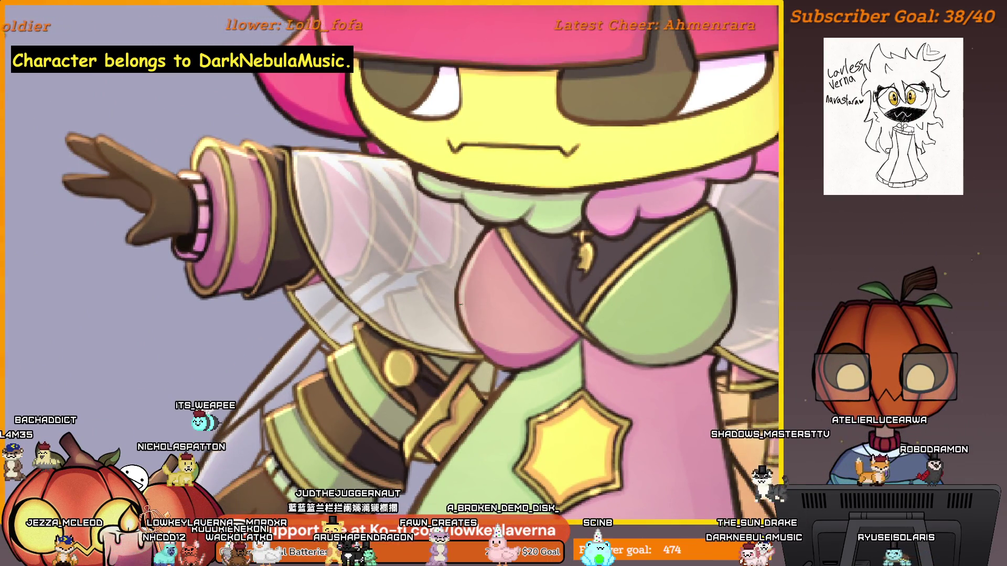
pyautogui.scroll(-2, 575, 225)
pyautogui.scroll(-2, 508, 260)
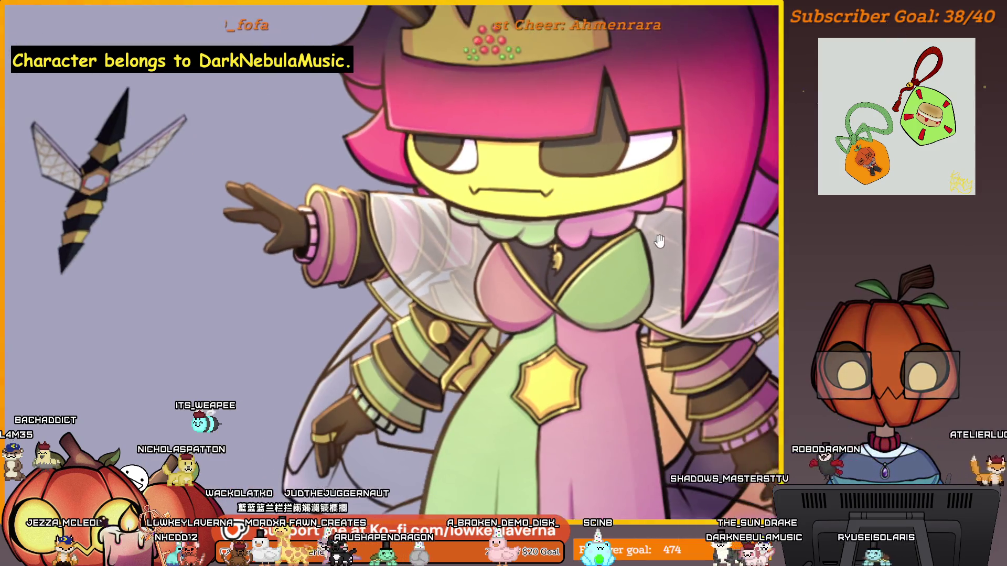
pyautogui.scroll(1, 508, 260)
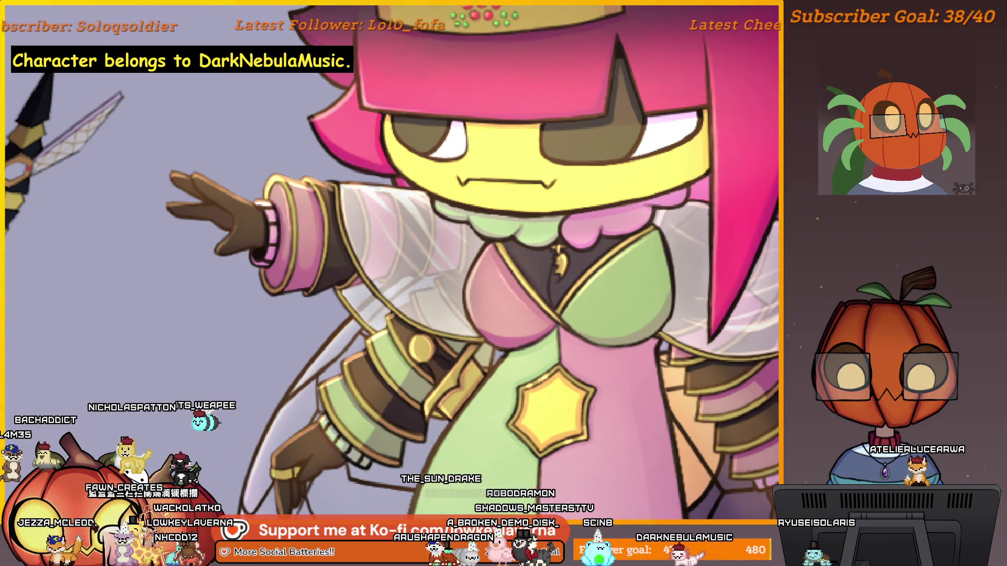
pyautogui.scroll(1, 650, 174)
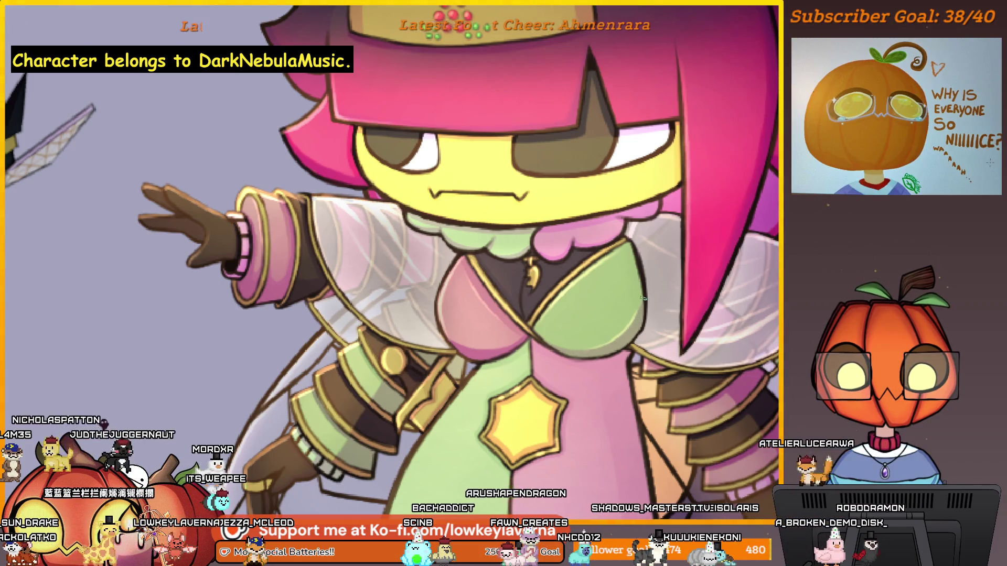
pyautogui.scroll(-2, 642, 298)
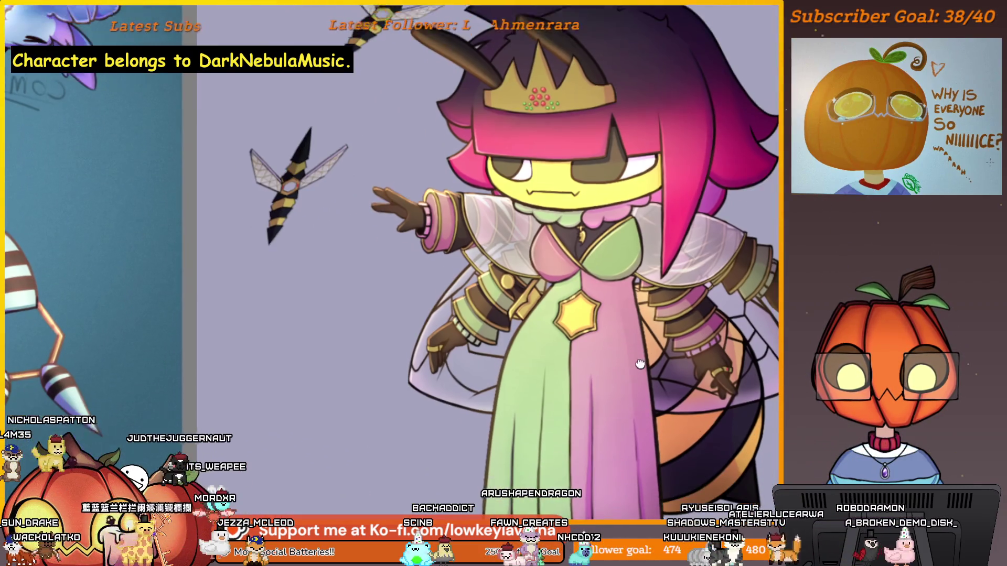
pyautogui.moveTo(656, 387); pyautogui.dragTo(640, 342)
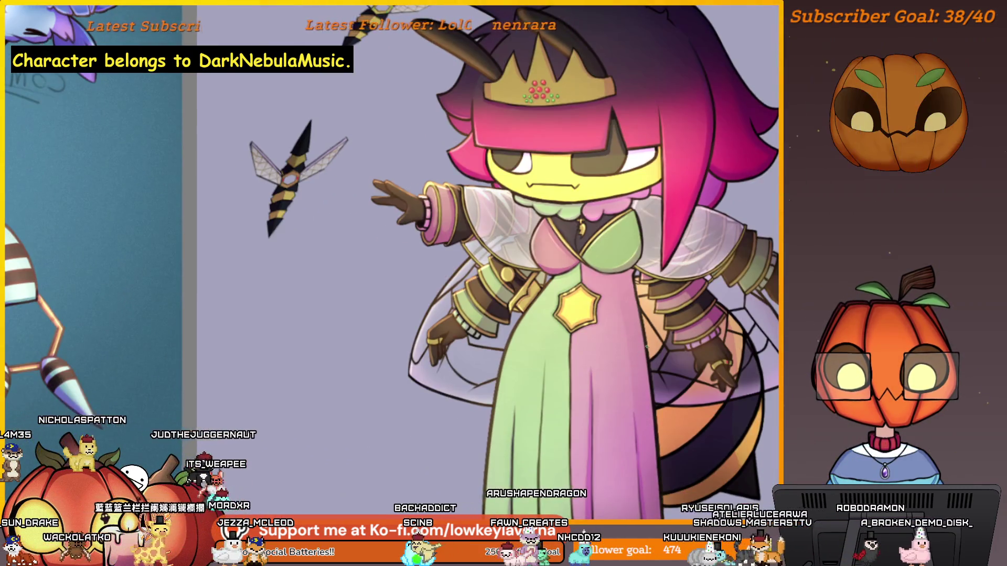
pyautogui.moveTo(625, 403)
pyautogui.mouseDown()
pyautogui.moveTo(533, 323)
pyautogui.moveTo(717, 369)
pyautogui.mouseUp()
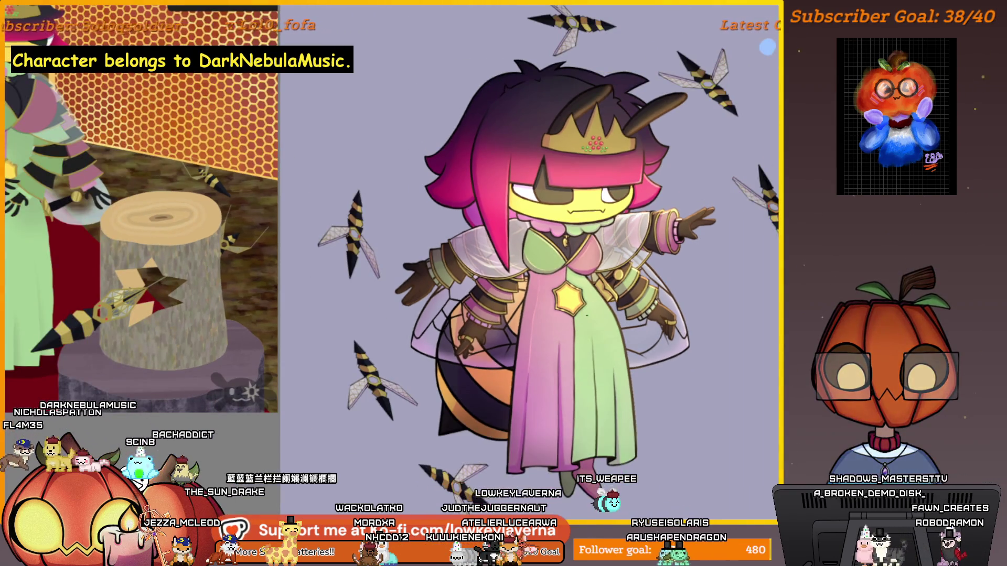
pyautogui.scroll(3, 525, 378)
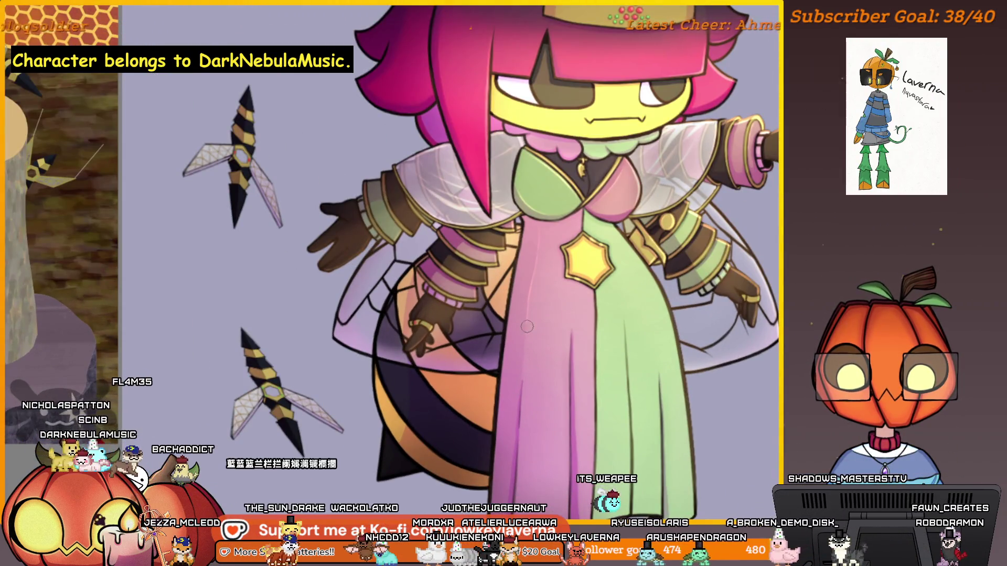
pyautogui.moveTo(660, 289); pyautogui.dragTo(621, 334)
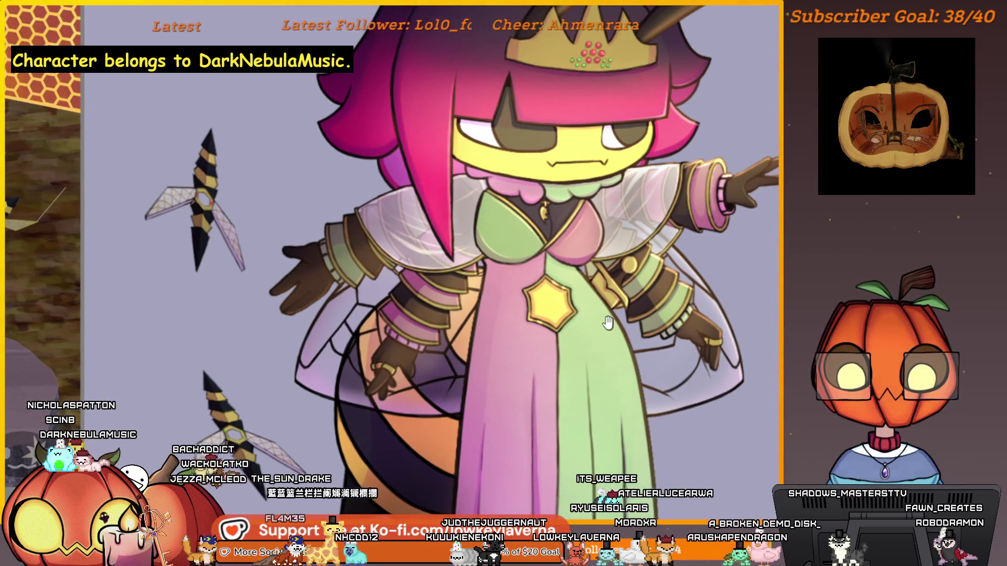
pyautogui.scroll(-3, 607, 322)
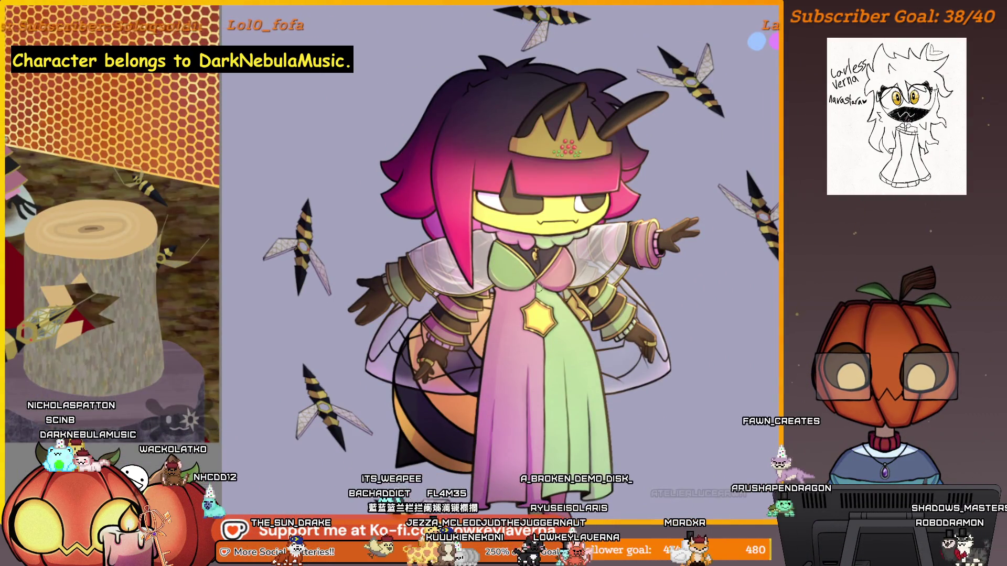
pyautogui.click(504, 245)
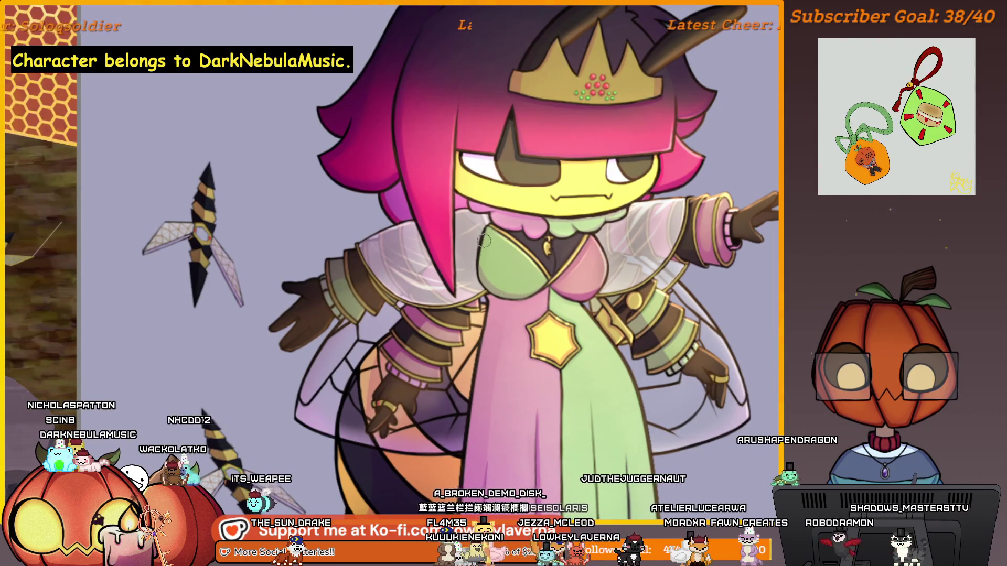
pyautogui.scroll(-2, 544, 215)
pyautogui.scroll(3, 545, 220)
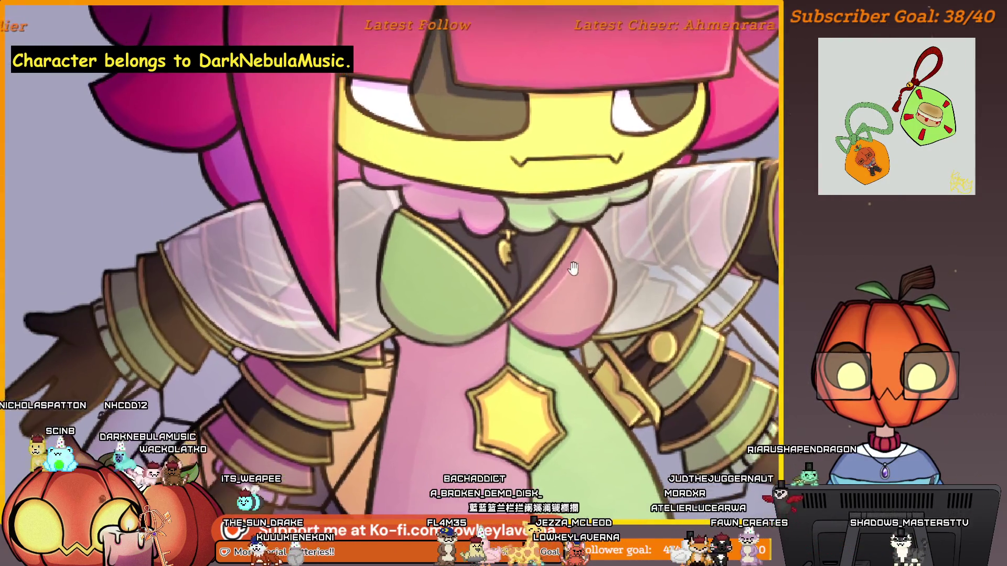
pyautogui.scroll(-3, 554, 260)
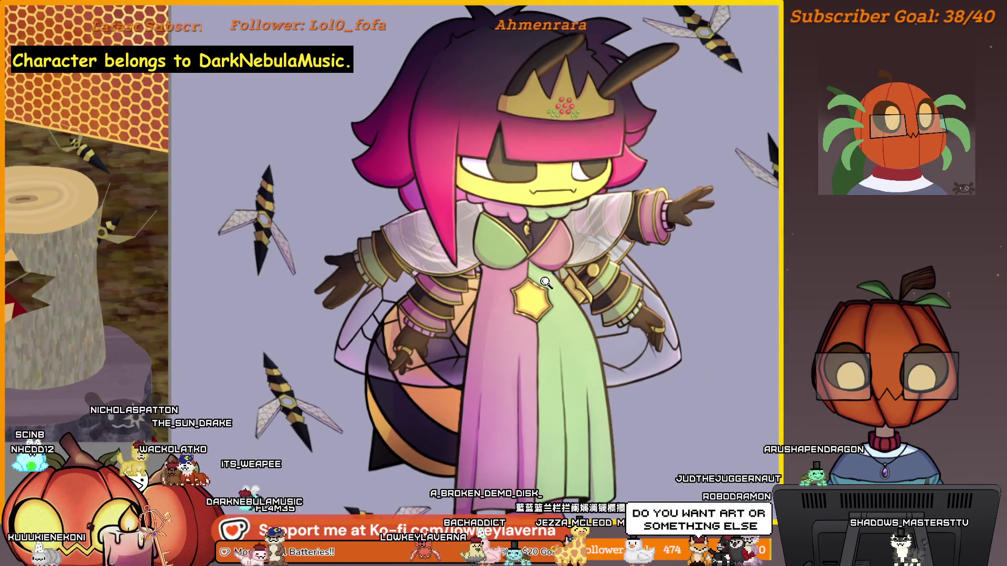
pyautogui.scroll(1, 658, 220)
pyautogui.scroll(1, 658, 219)
pyautogui.scroll(2, 658, 219)
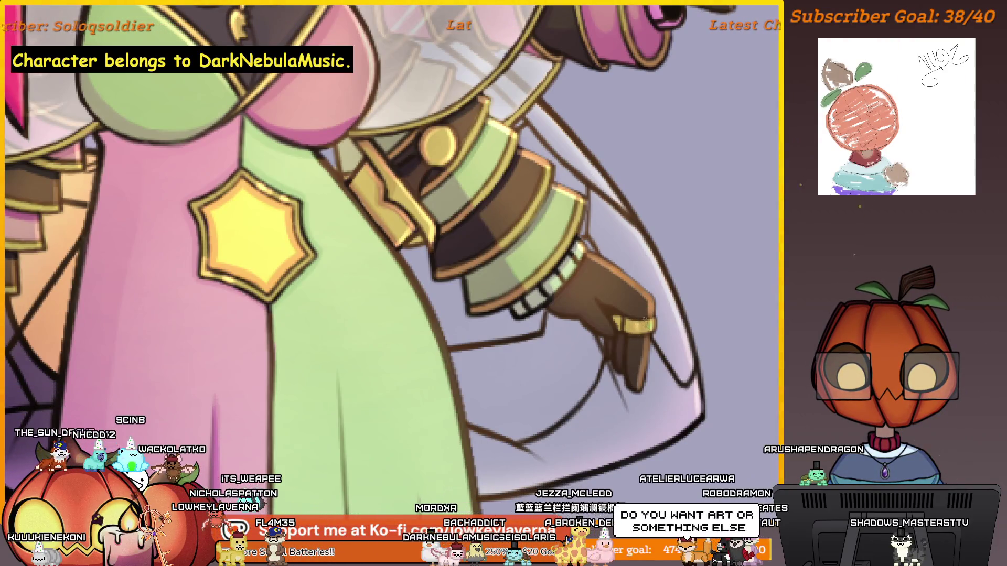
pyautogui.scroll(-2, 672, 250)
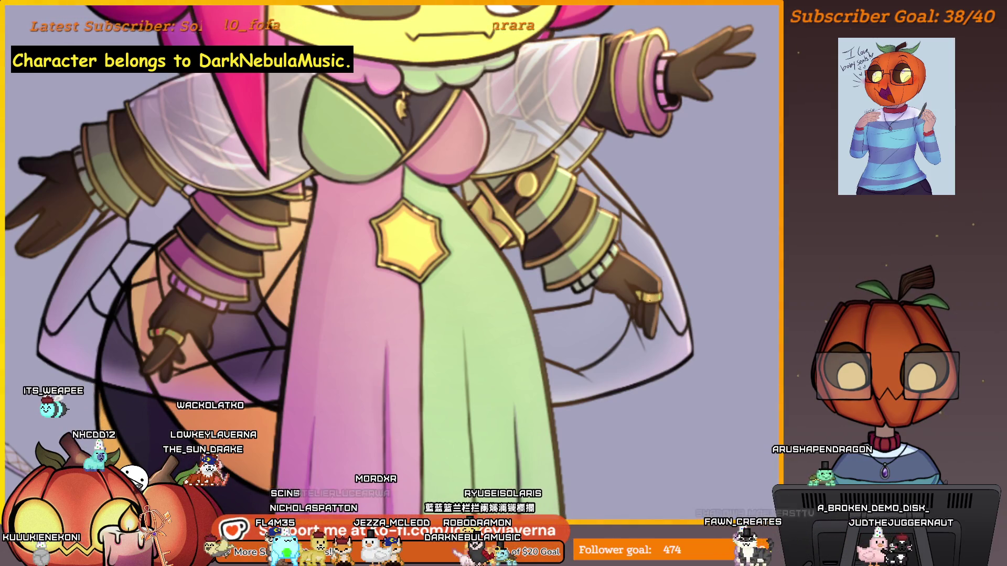
pyautogui.scroll(-2, 680, 247)
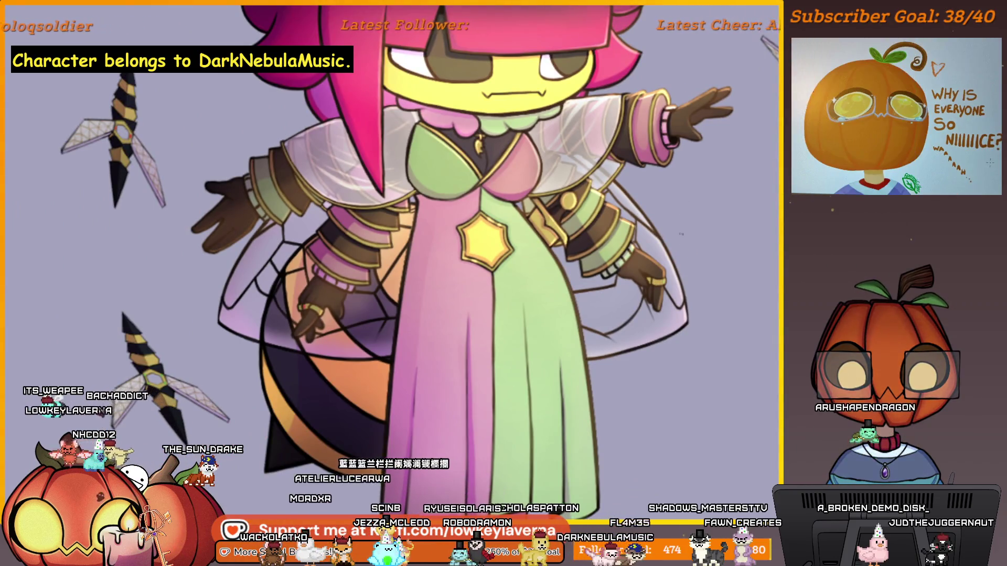
pyautogui.scroll(1, 682, 257)
pyautogui.scroll(1, 660, 275)
pyautogui.scroll(2, 660, 275)
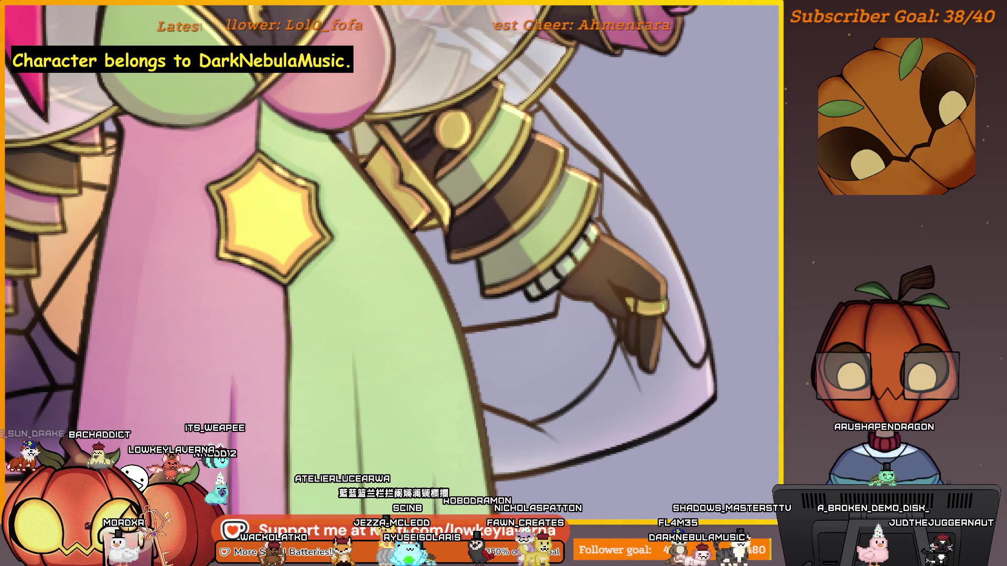
pyautogui.scroll(-2, 672, 224)
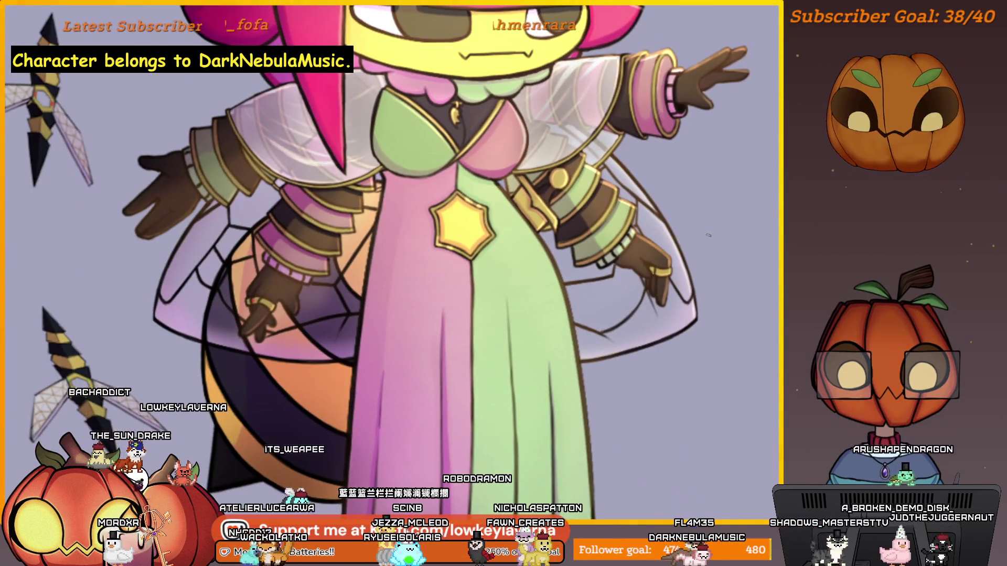
pyautogui.scroll(2, 696, 249)
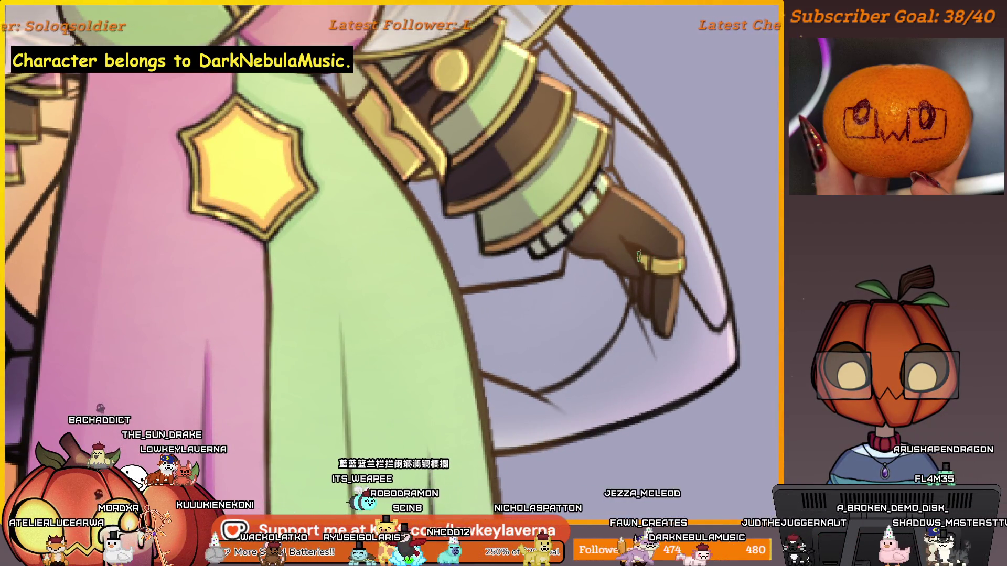
pyautogui.scroll(-2, 688, 230)
pyautogui.scroll(-1, 673, 265)
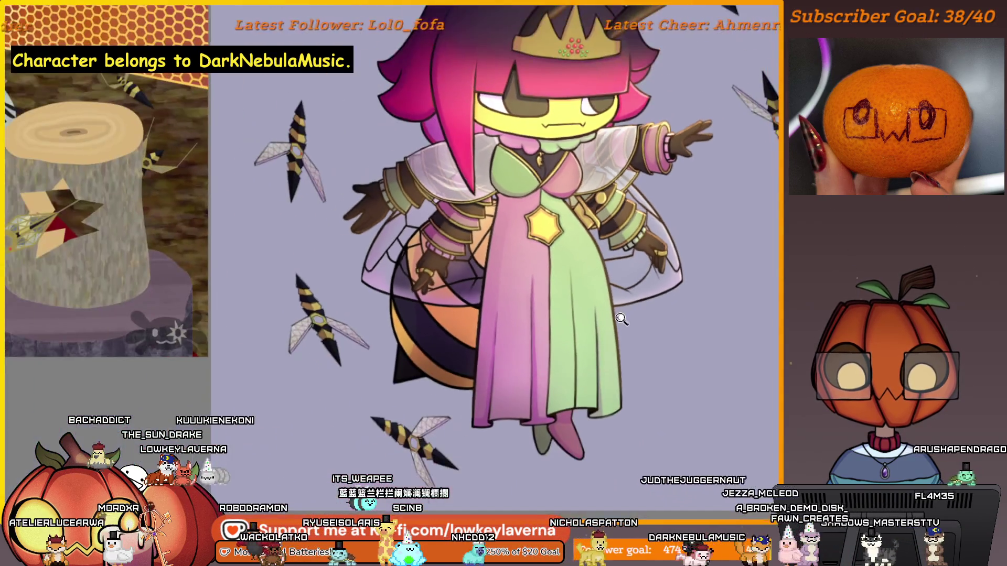
pyautogui.moveTo(674, 265); pyautogui.dragTo(664, 312)
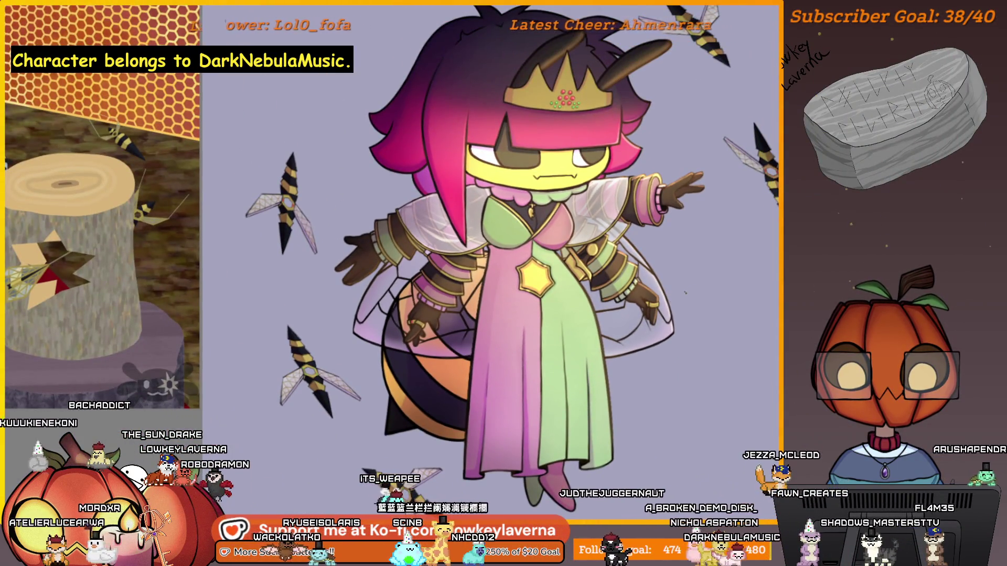
pyautogui.scroll(1, 678, 257)
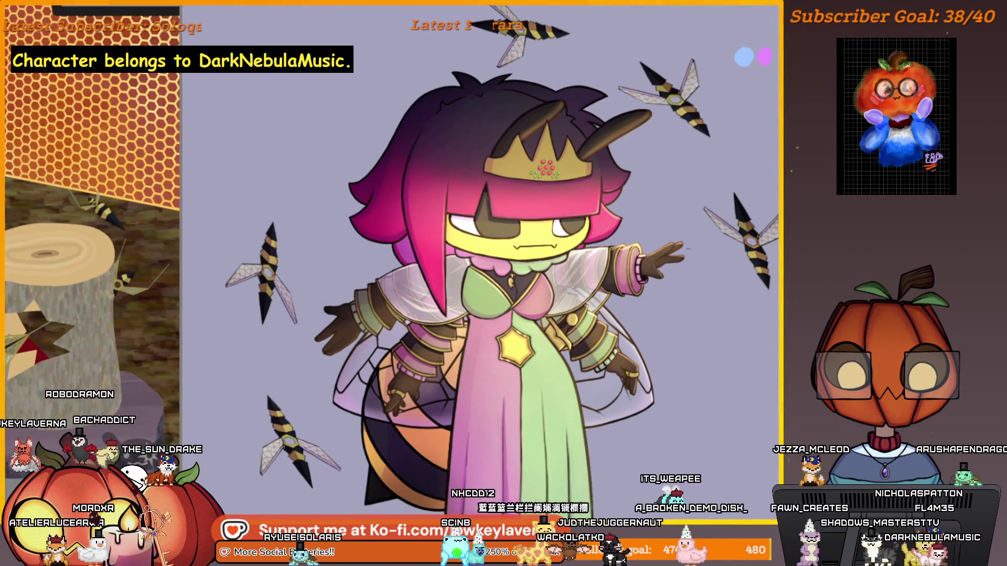
pyautogui.scroll(2, 688, 249)
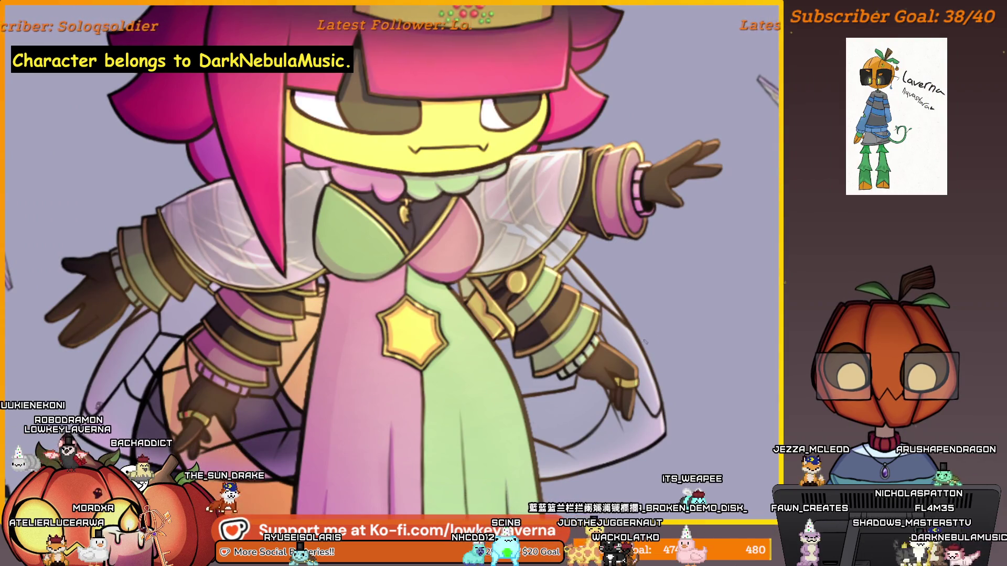
pyautogui.scroll(-2, 360, 388)
pyautogui.scroll(-1, 584, 363)
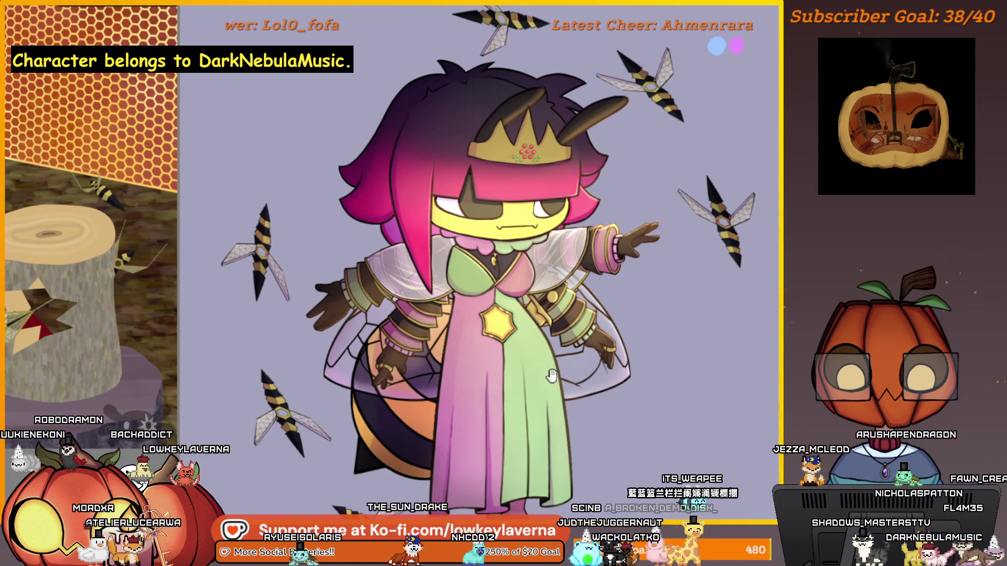
pyautogui.moveTo(552, 376)
pyautogui.mouseDown()
pyautogui.moveTo(618, 379)
pyautogui.moveTo(541, 398)
pyautogui.mouseUp()
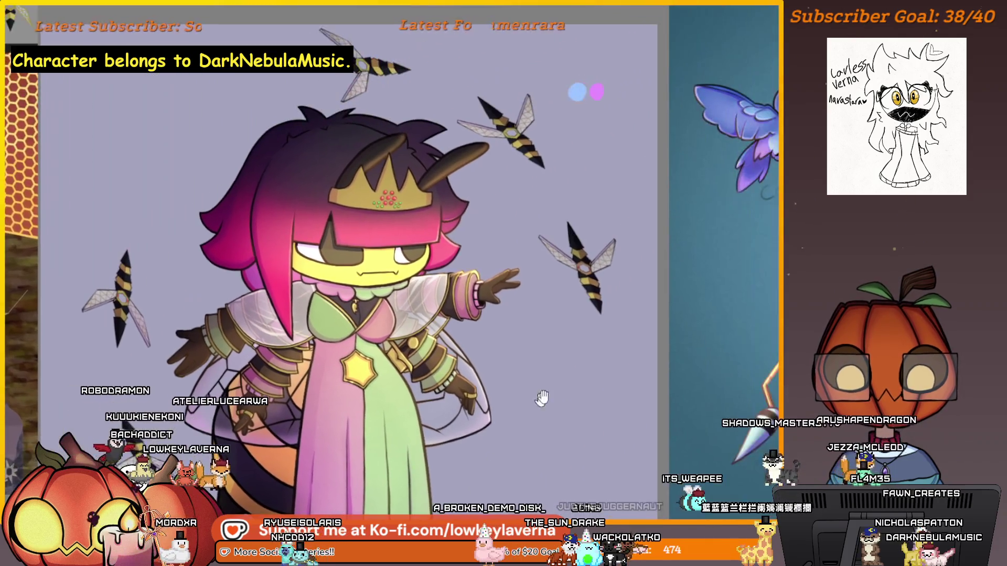
pyautogui.scroll(3, 586, 303)
pyautogui.scroll(1, 586, 303)
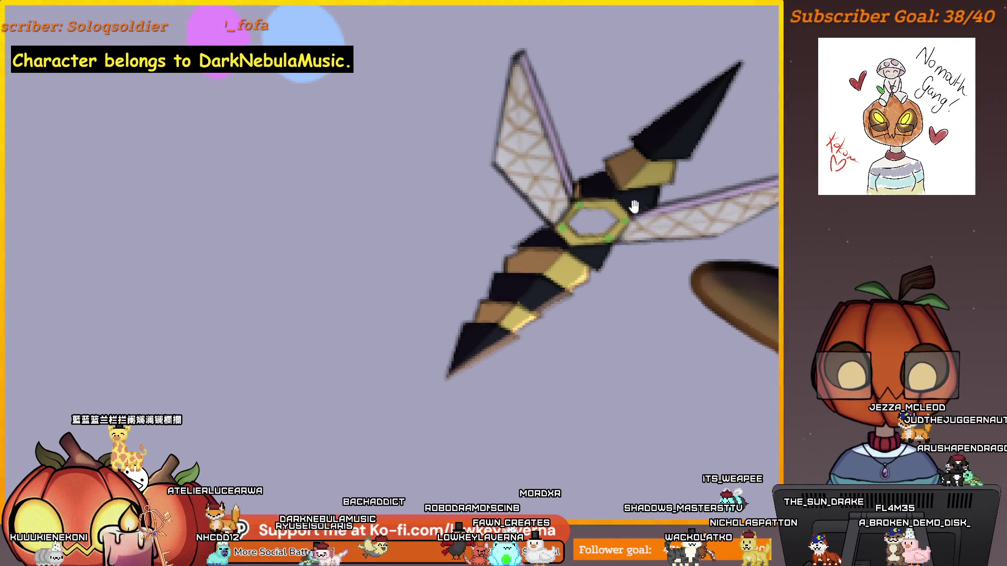
pyautogui.moveTo(634, 206); pyautogui.dragTo(598, 262)
pyautogui.hscroll(5, 558, 299)
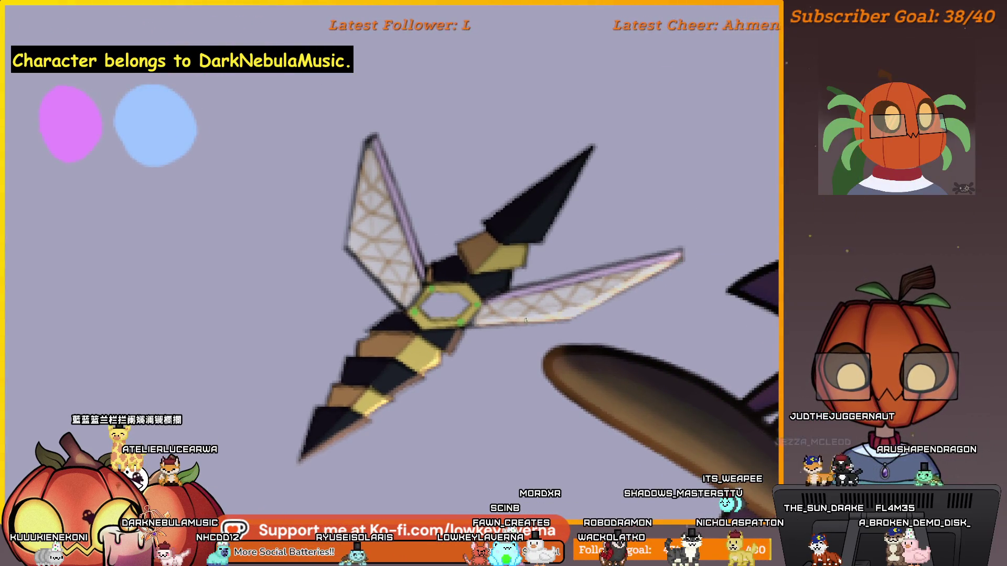
pyautogui.moveTo(546, 240); pyautogui.dragTo(539, 292)
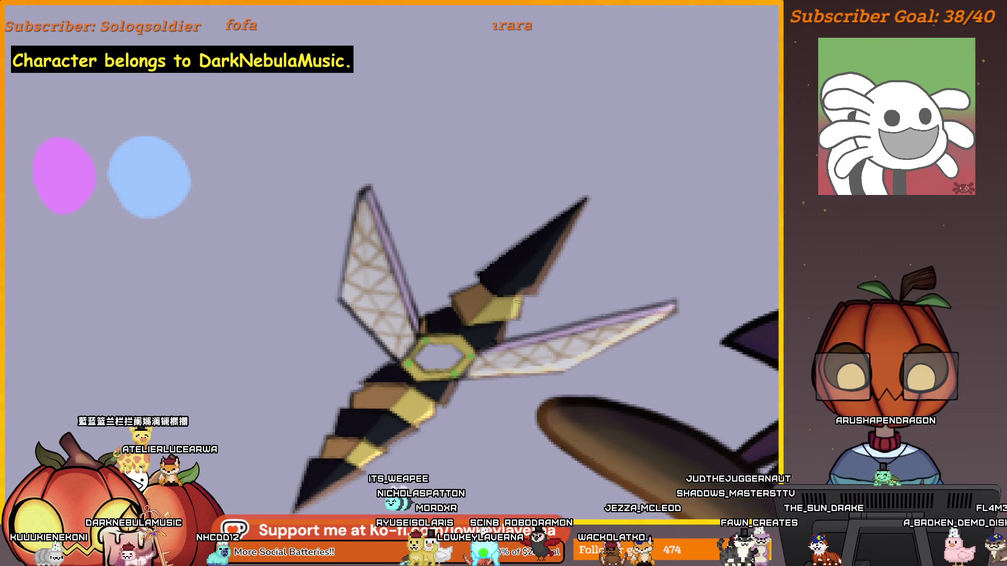
pyautogui.keyDown('alt'); pyautogui.click(561, 334); pyautogui.keyUp('alt')
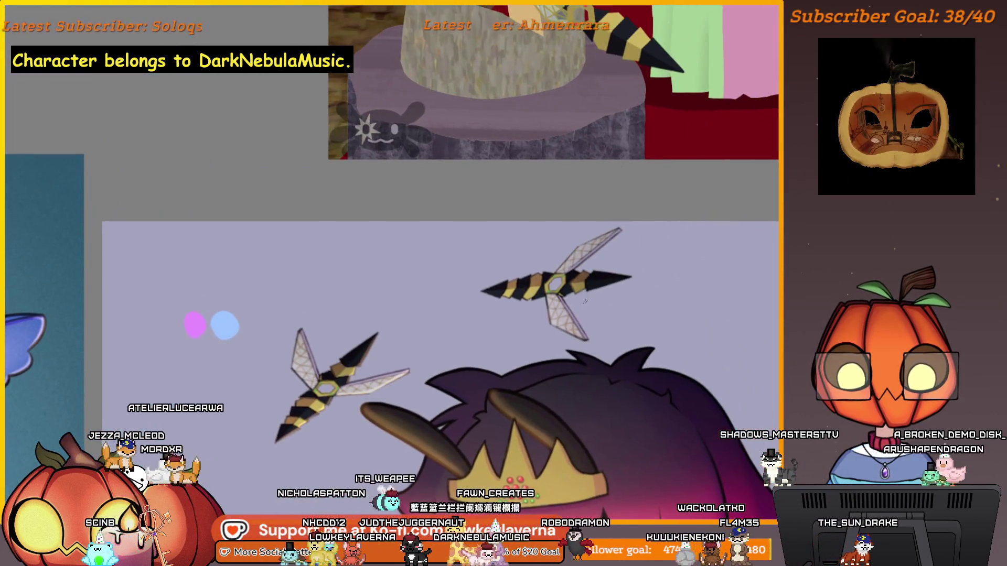
pyautogui.moveTo(553, 292)
pyautogui.mouseDown()
pyautogui.moveTo(600, 153)
pyautogui.moveTo(630, 313)
pyautogui.mouseUp()
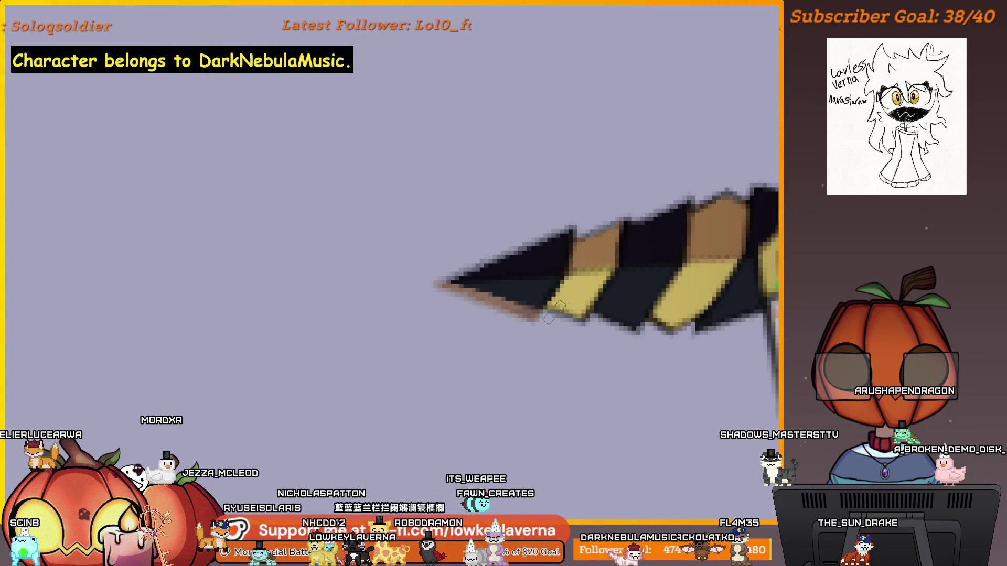
pyautogui.moveTo(673, 316)
pyautogui.mouseDown()
pyautogui.moveTo(621, 324)
pyautogui.moveTo(582, 351)
pyautogui.mouseUp()
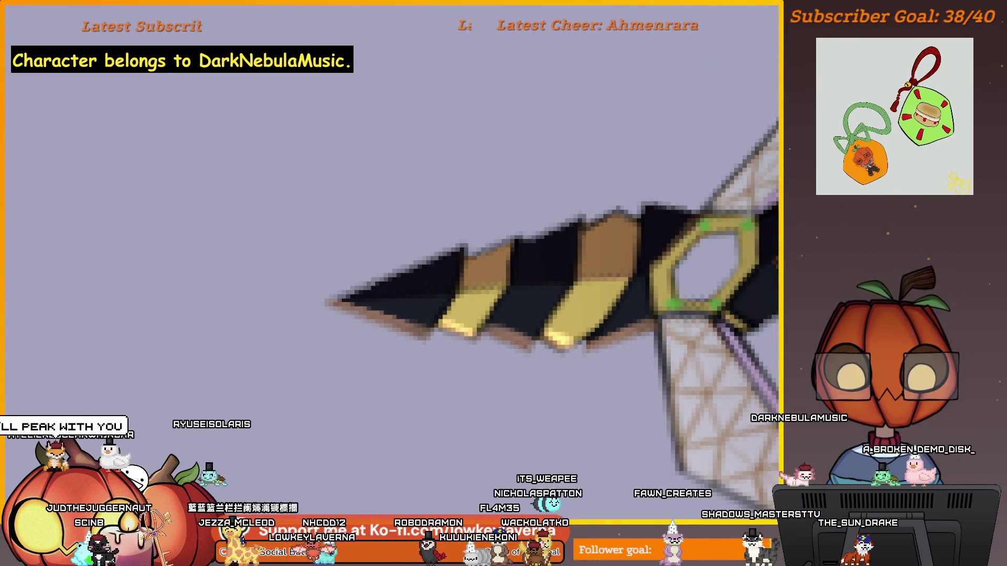
pyautogui.moveTo(732, 325)
pyautogui.mouseDown()
pyautogui.moveTo(543, 349)
pyautogui.moveTo(464, 378)
pyautogui.mouseUp()
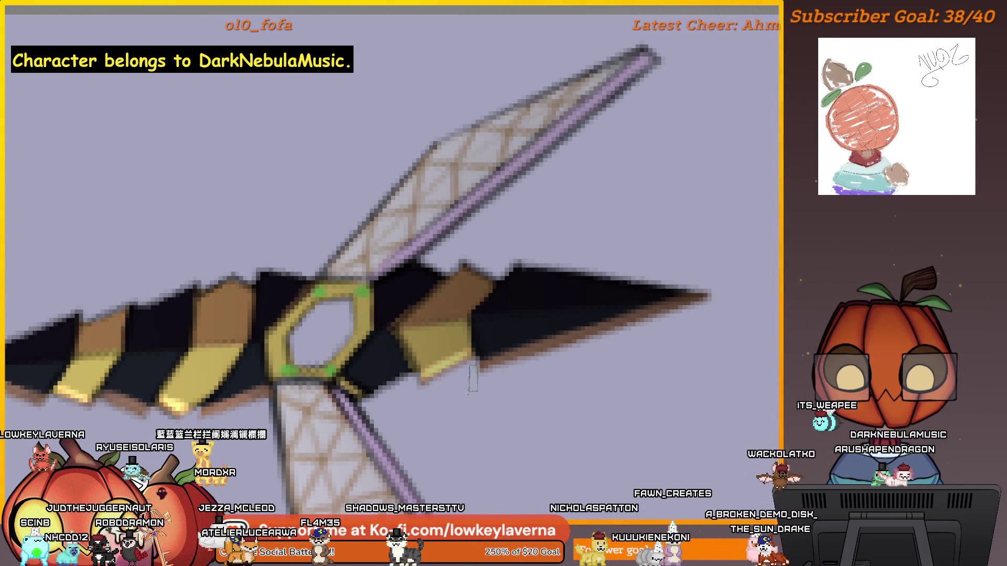
pyautogui.moveTo(473, 378); pyautogui.dragTo(583, 329)
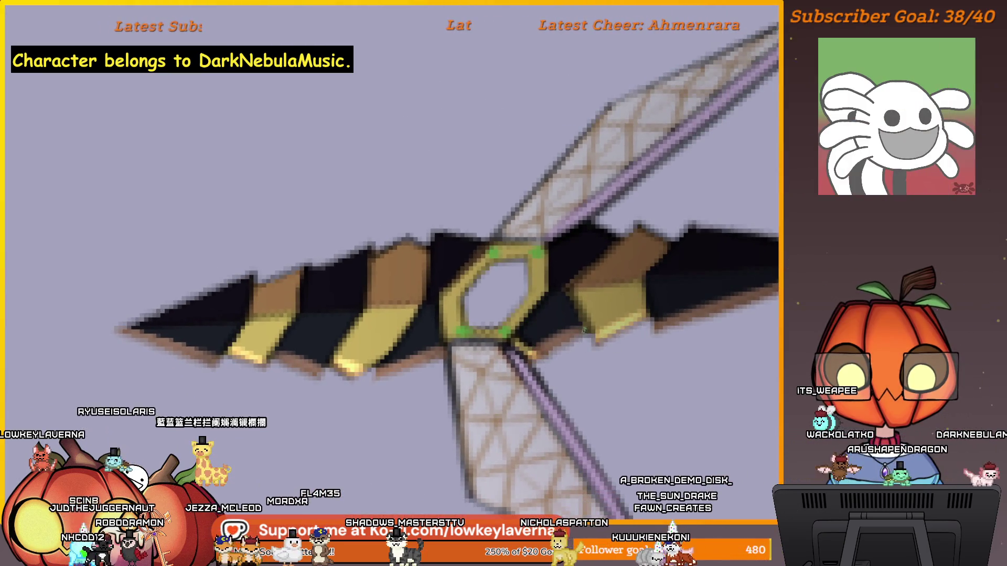
pyautogui.keyDown('alt'); pyautogui.click(580, 323); pyautogui.keyUp('alt')
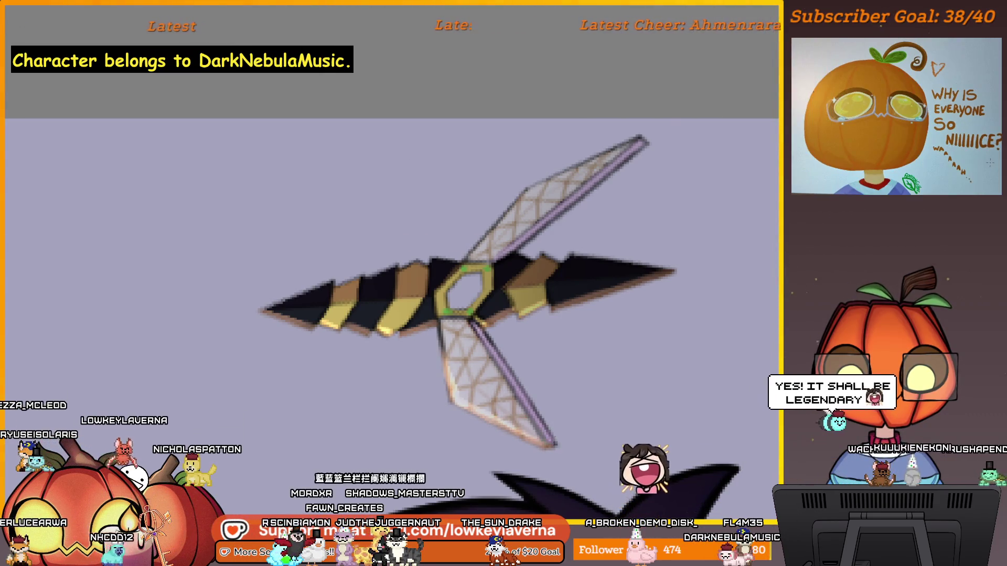
pyautogui.scroll(-3, 456, 386)
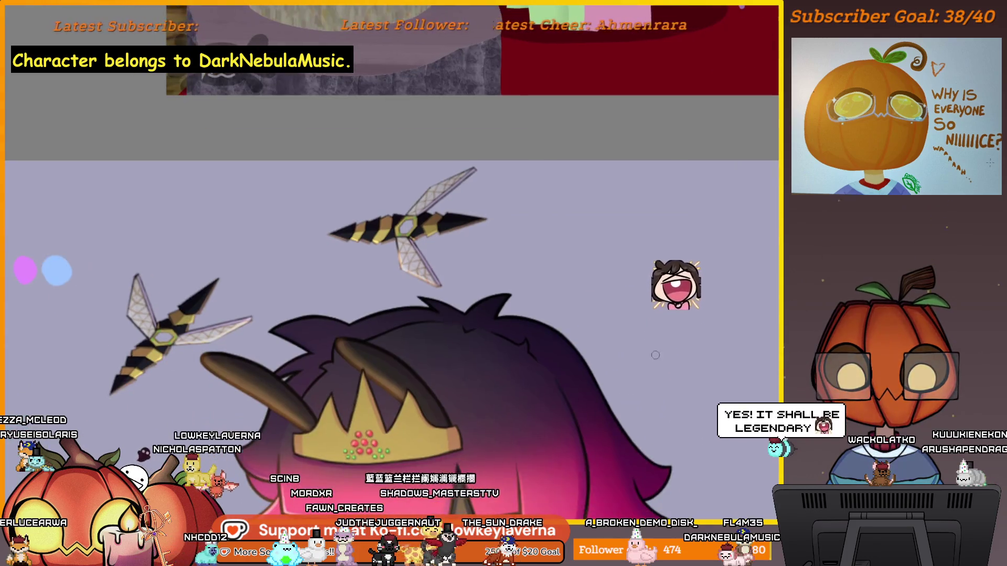
pyautogui.scroll(-2, 693, 300)
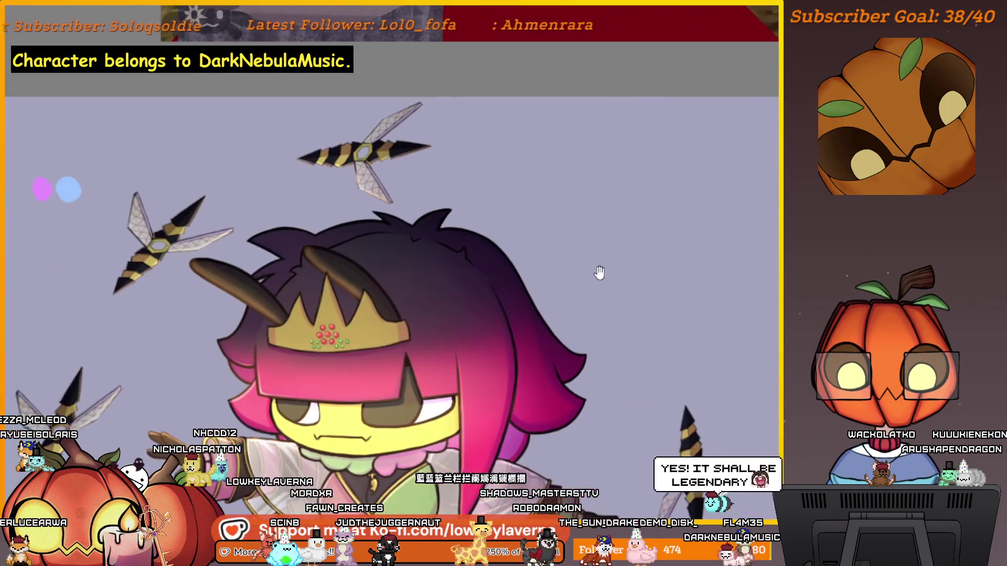
pyautogui.scroll(2, 659, 286)
pyautogui.scroll(3, 653, 246)
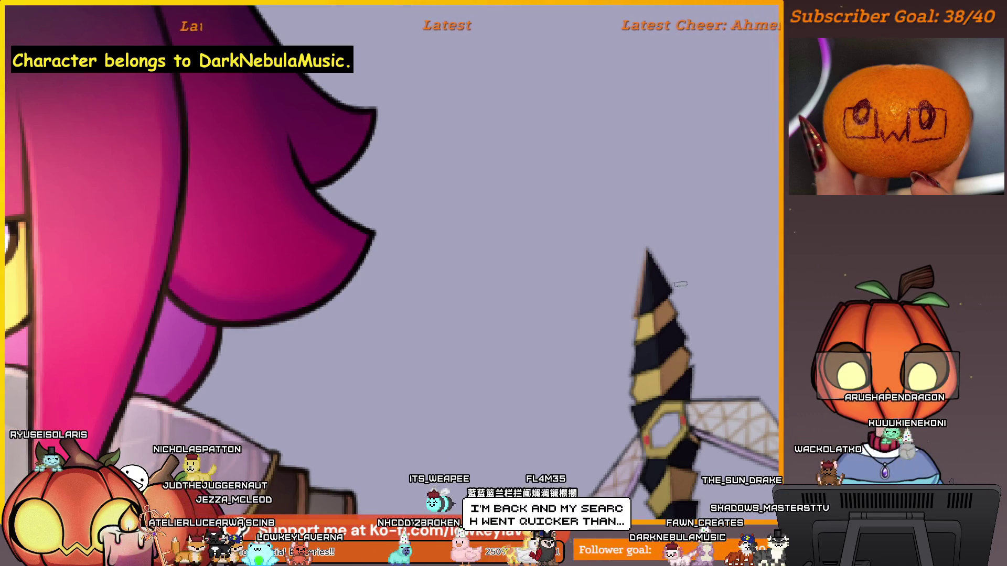
pyautogui.moveTo(693, 283); pyautogui.dragTo(671, 305)
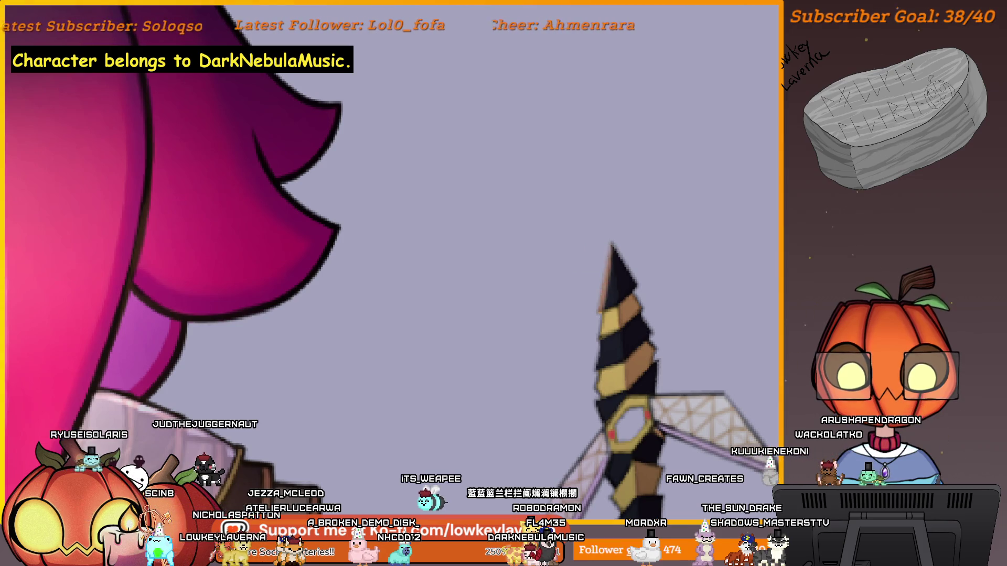
pyautogui.moveTo(612, 315); pyautogui.dragTo(620, 289)
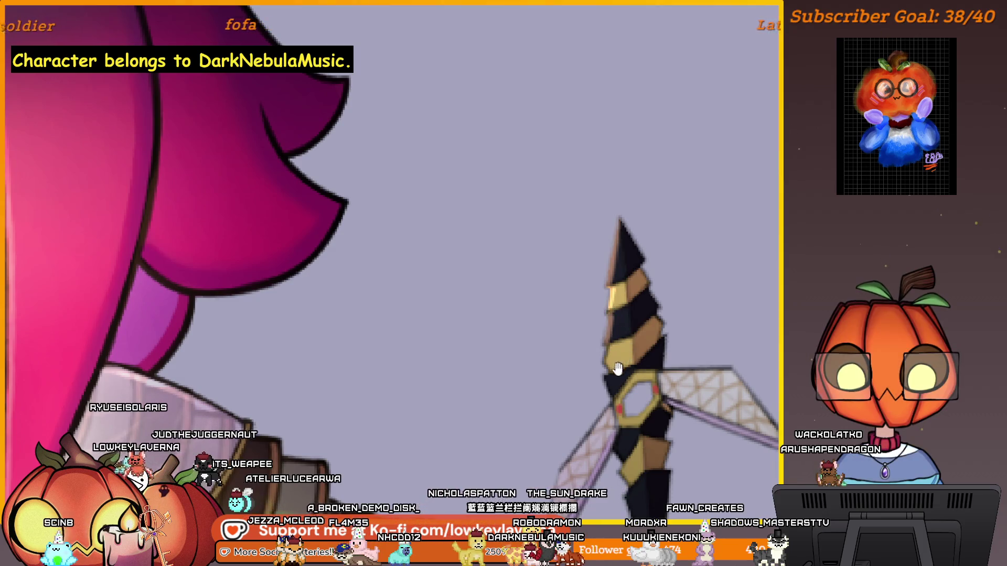
pyautogui.moveTo(611, 311); pyautogui.dragTo(619, 279)
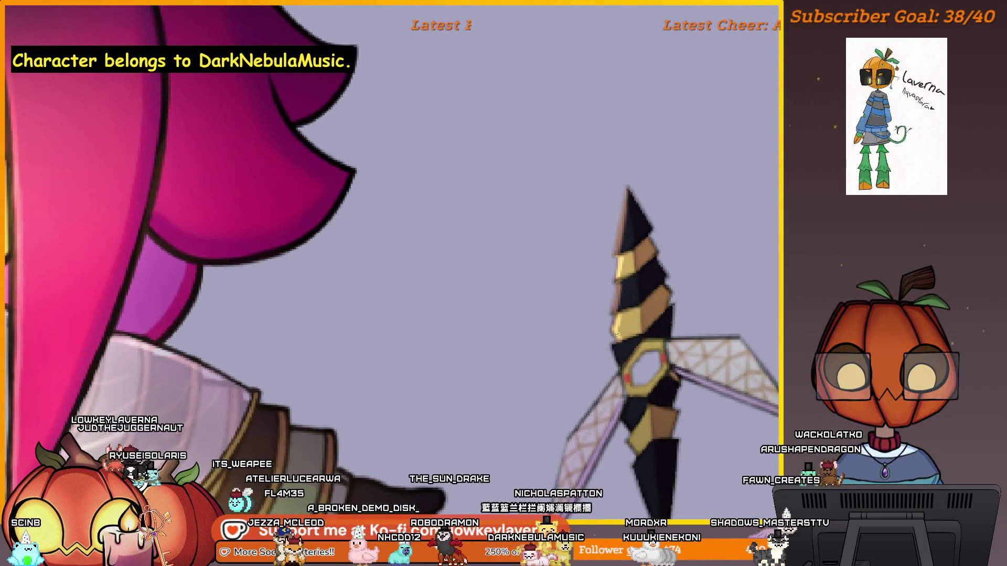
pyautogui.moveTo(617, 346); pyautogui.dragTo(626, 330)
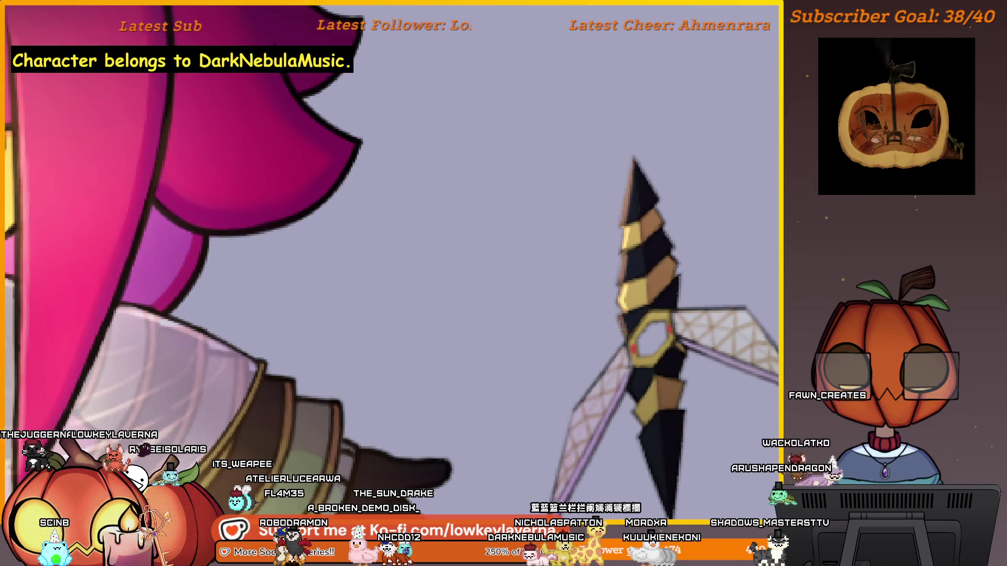
pyautogui.scroll(-1, 624, 325)
pyautogui.scroll(-2, 629, 331)
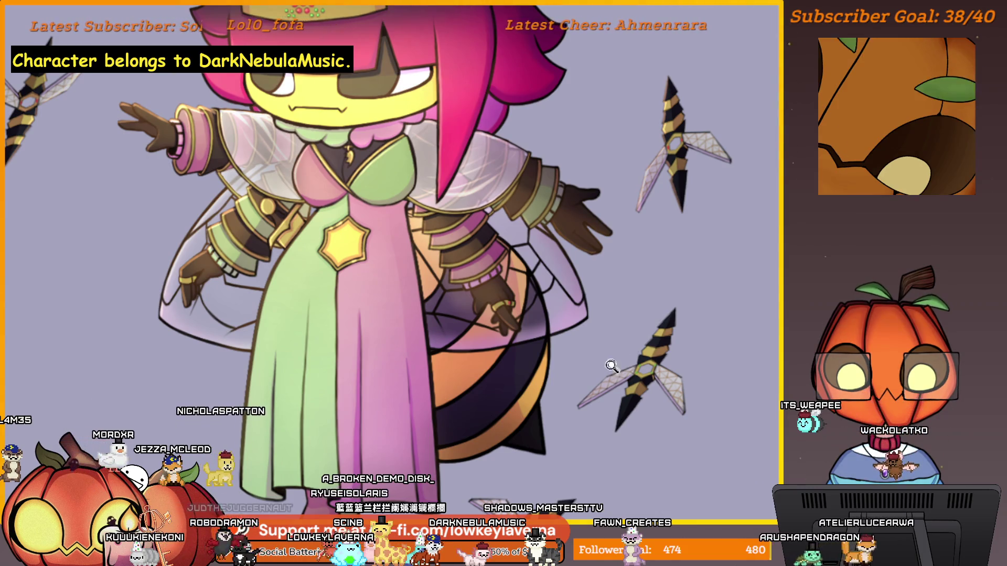
pyautogui.scroll(5, 612, 366)
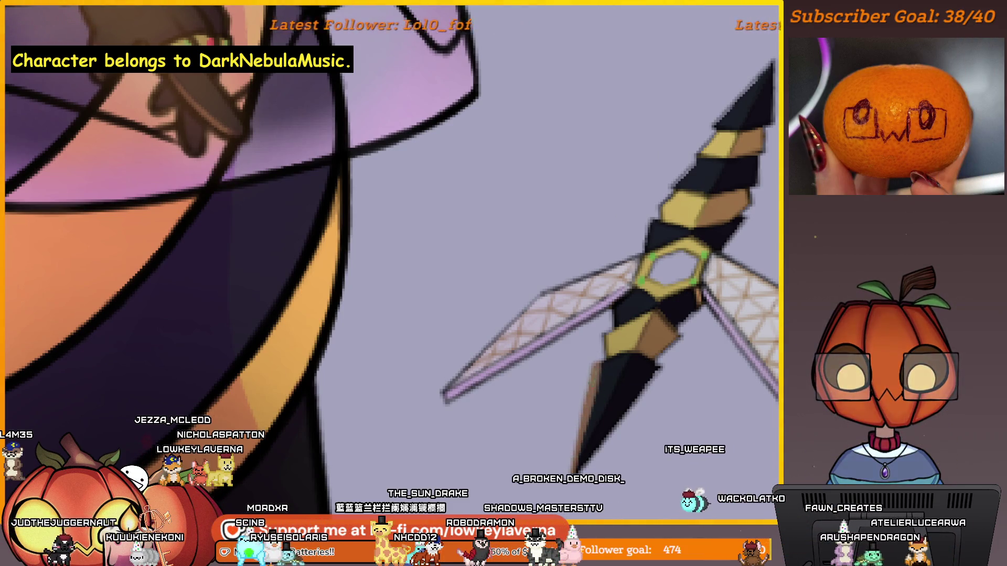
pyautogui.moveTo(627, 320); pyautogui.dragTo(623, 340)
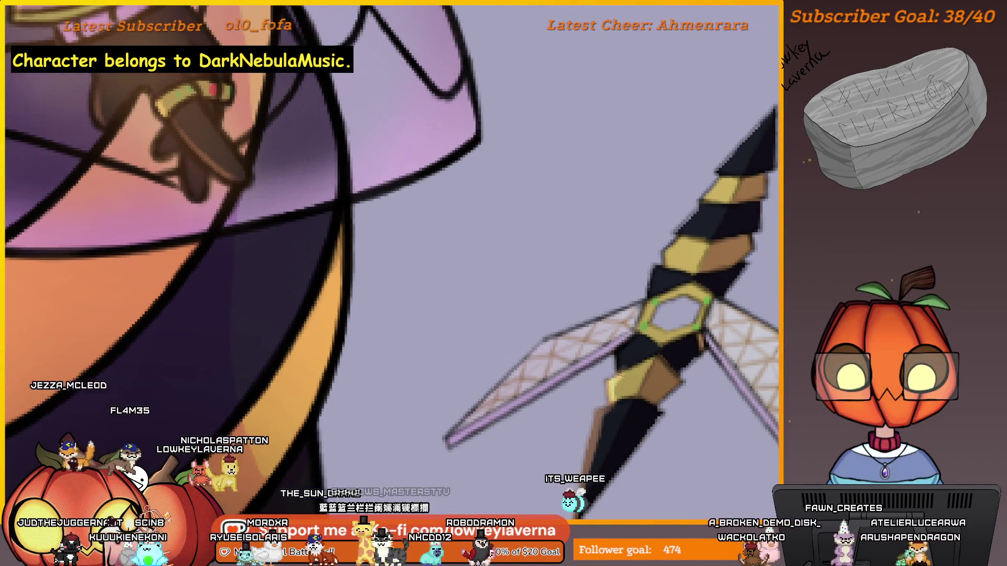
pyautogui.moveTo(627, 310); pyautogui.dragTo(601, 354)
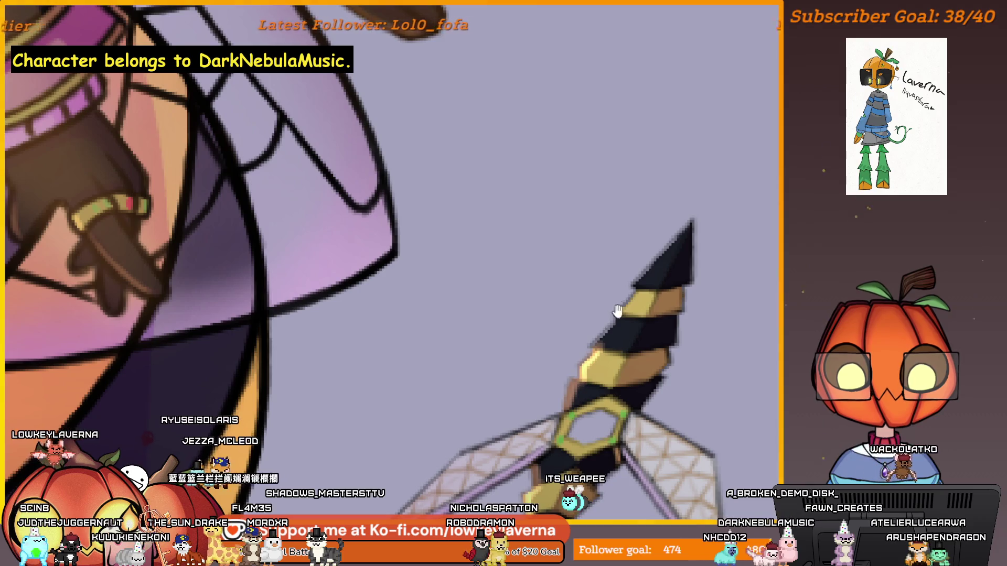
pyautogui.moveTo(618, 311); pyautogui.dragTo(608, 335)
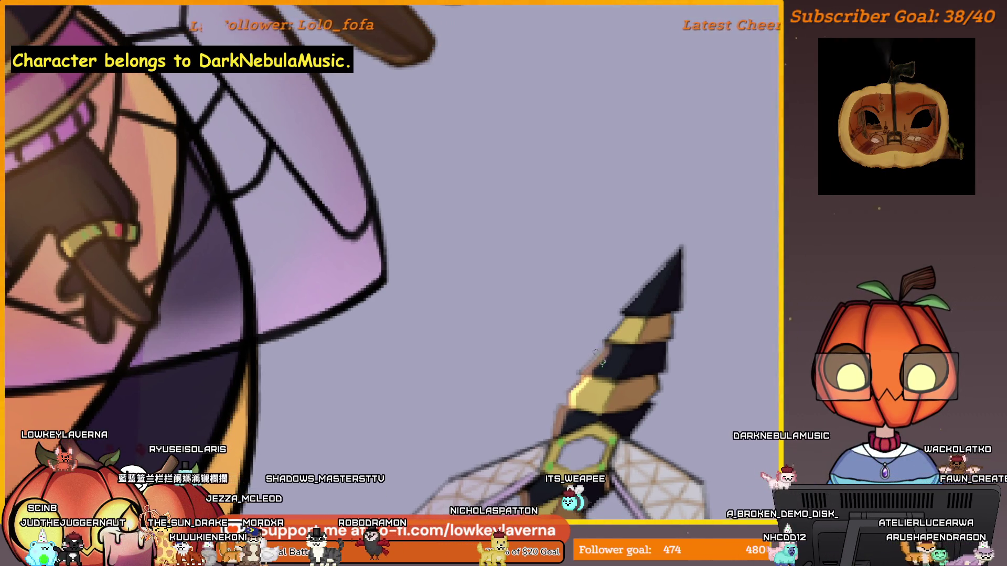
pyautogui.moveTo(618, 323); pyautogui.dragTo(613, 336)
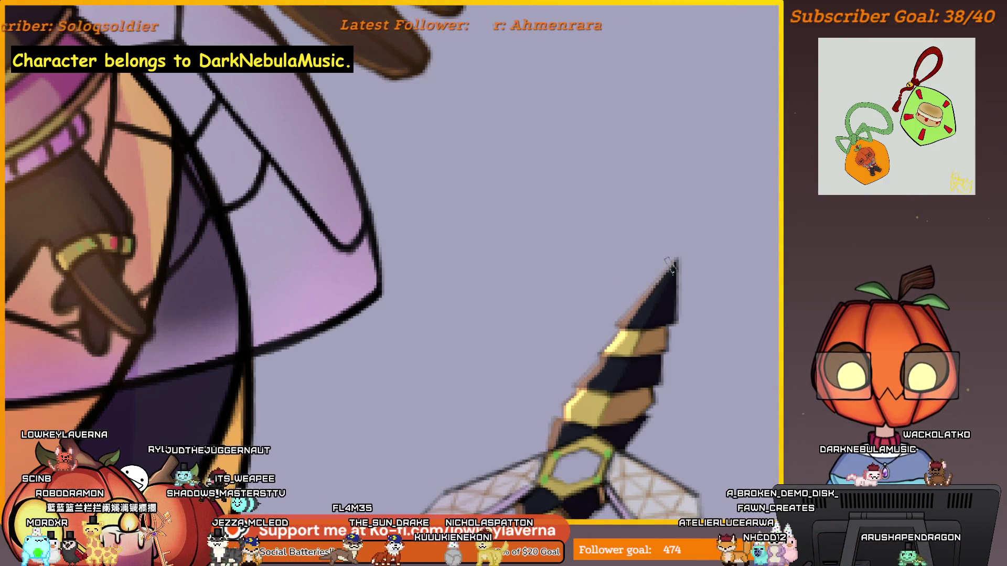
pyautogui.scroll(-3, 673, 321)
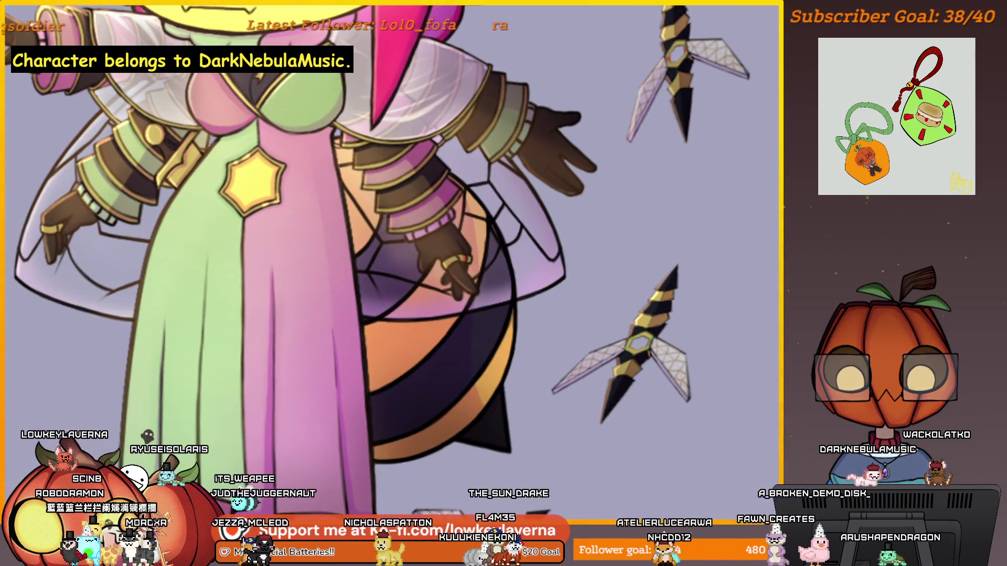
pyautogui.scroll(2, 384, 274)
pyautogui.scroll(2, 385, 275)
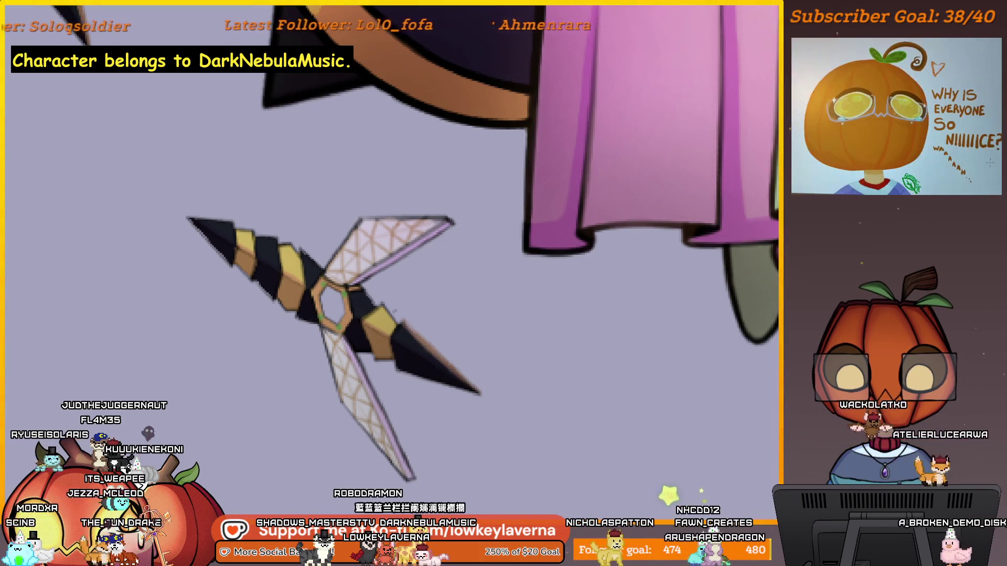
pyautogui.moveTo(450, 348)
pyautogui.mouseDown()
pyautogui.moveTo(612, 395)
pyautogui.moveTo(557, 336)
pyautogui.mouseUp()
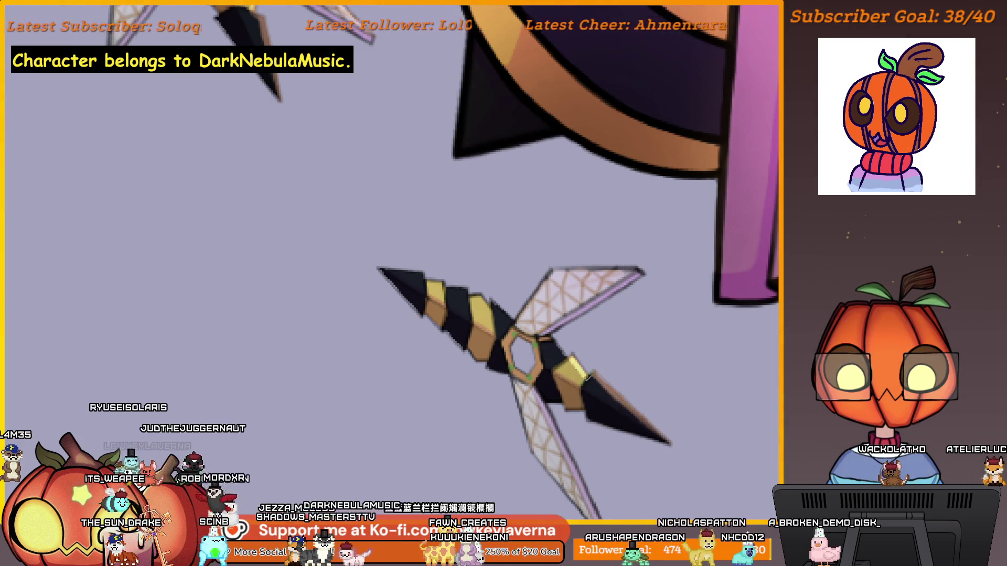
pyautogui.moveTo(560, 355); pyautogui.dragTo(573, 370)
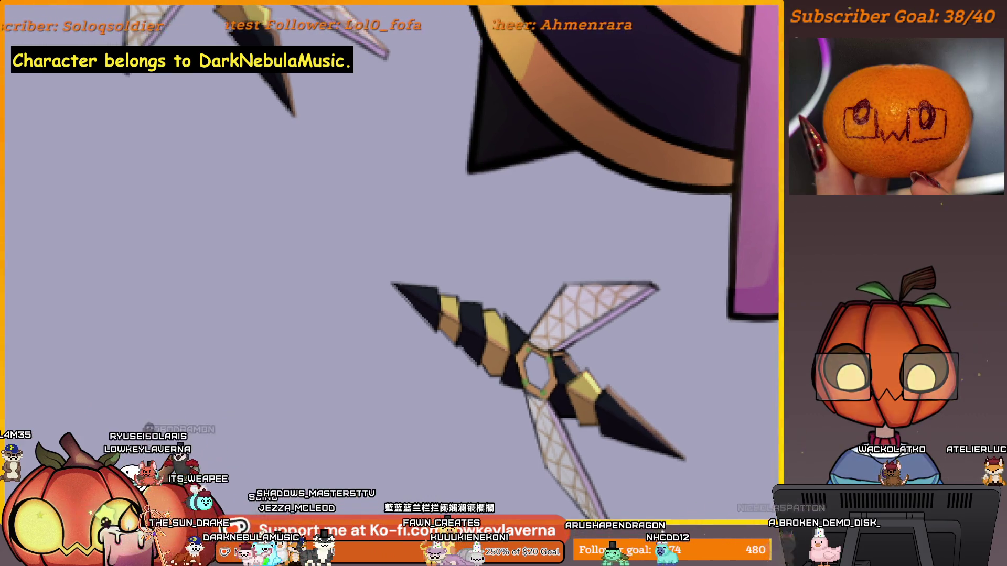
pyautogui.scroll(2, 545, 283)
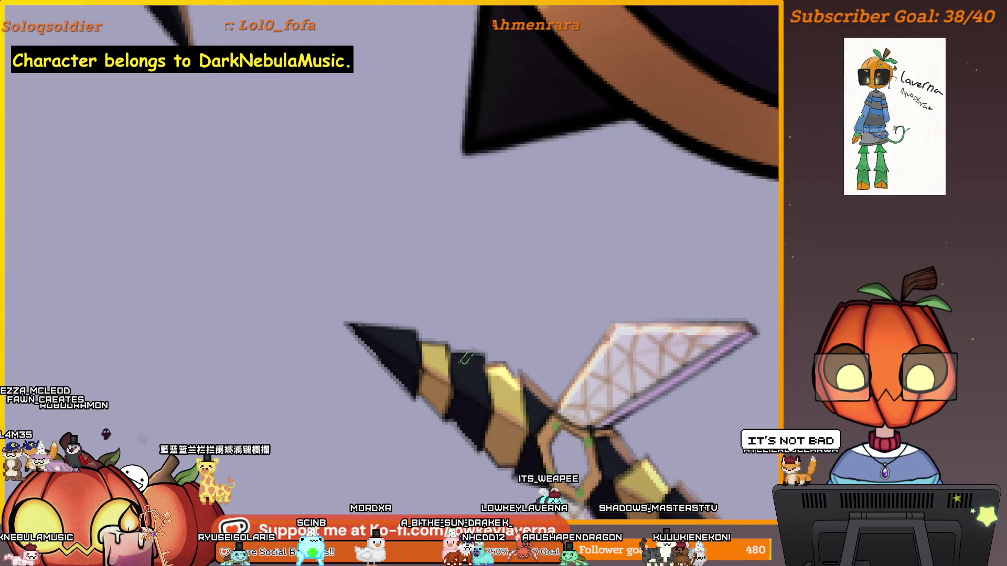
pyautogui.moveTo(420, 337); pyautogui.dragTo(458, 345)
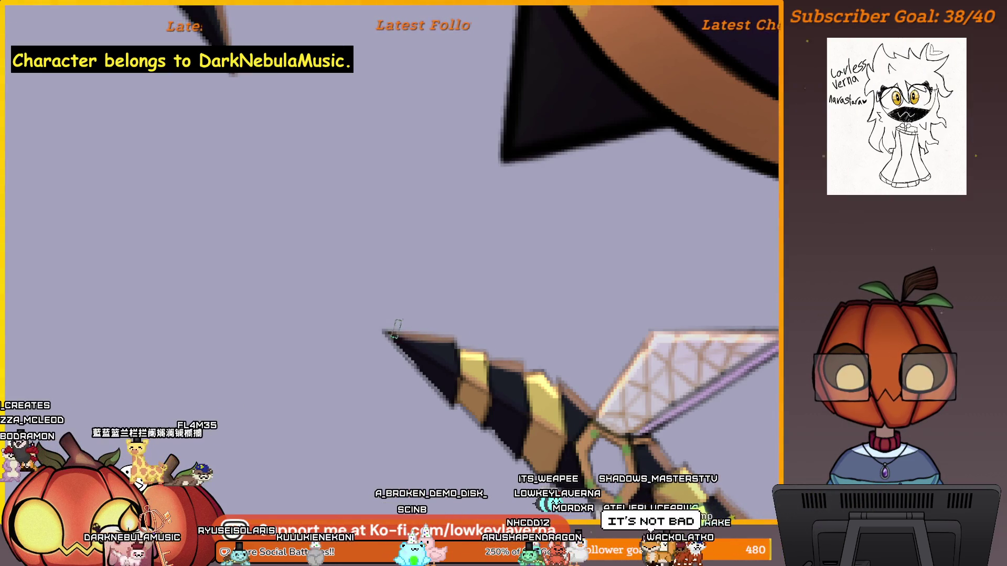
pyautogui.scroll(-5, 483, 286)
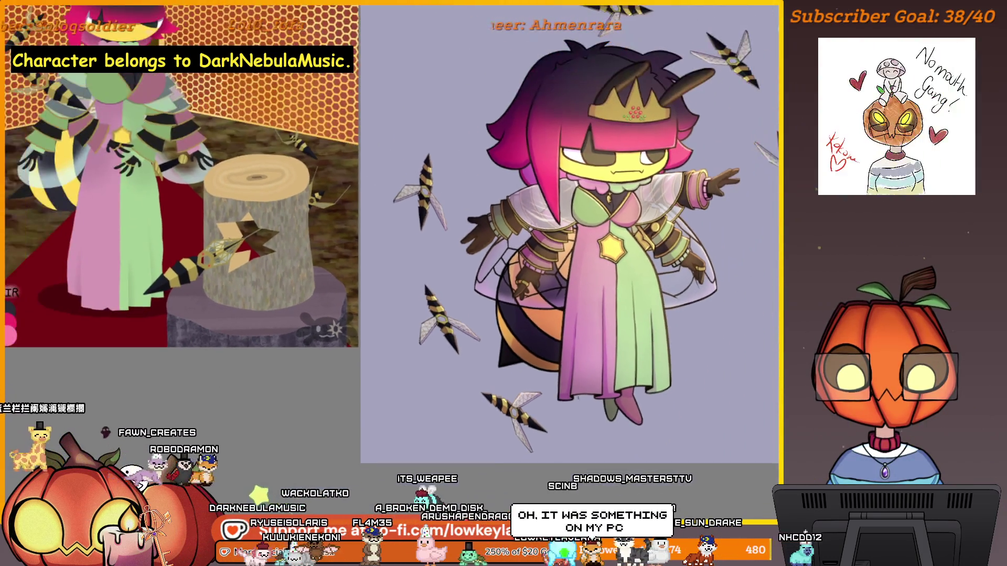
pyautogui.scroll(5, 552, 391)
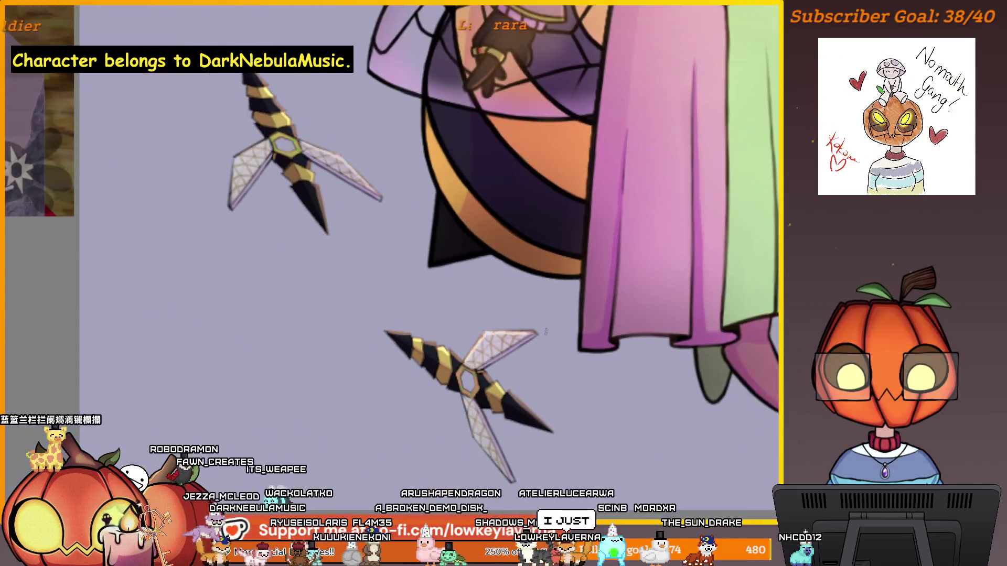
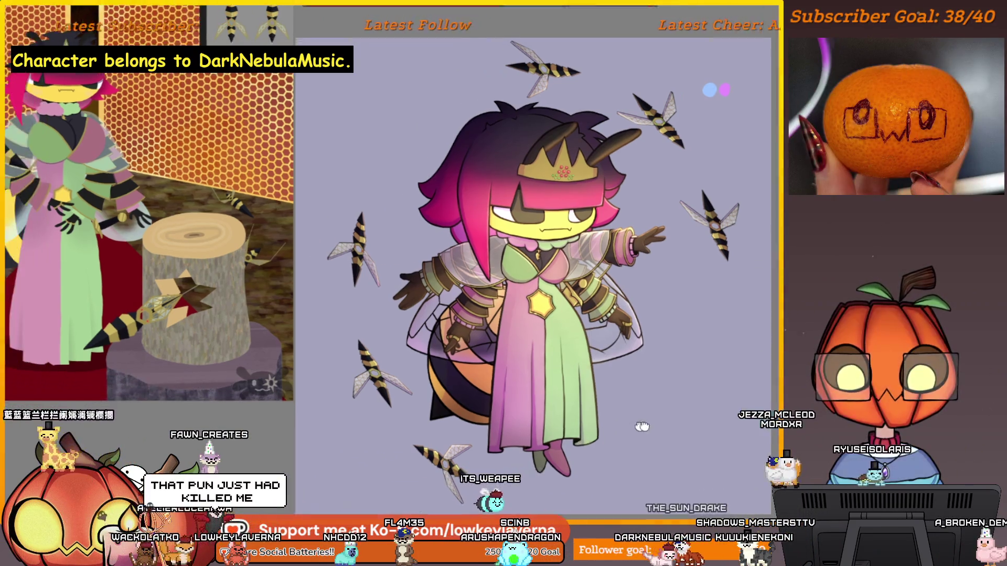
# Step: Zoom and pan over the gown hem, bee abdomen and wings to review the whole character
pyautogui.moveTo(642, 426)
pyautogui.mouseDown()
pyautogui.moveTo(731, 348)
pyautogui.moveTo(722, 353)
pyautogui.mouseUp()
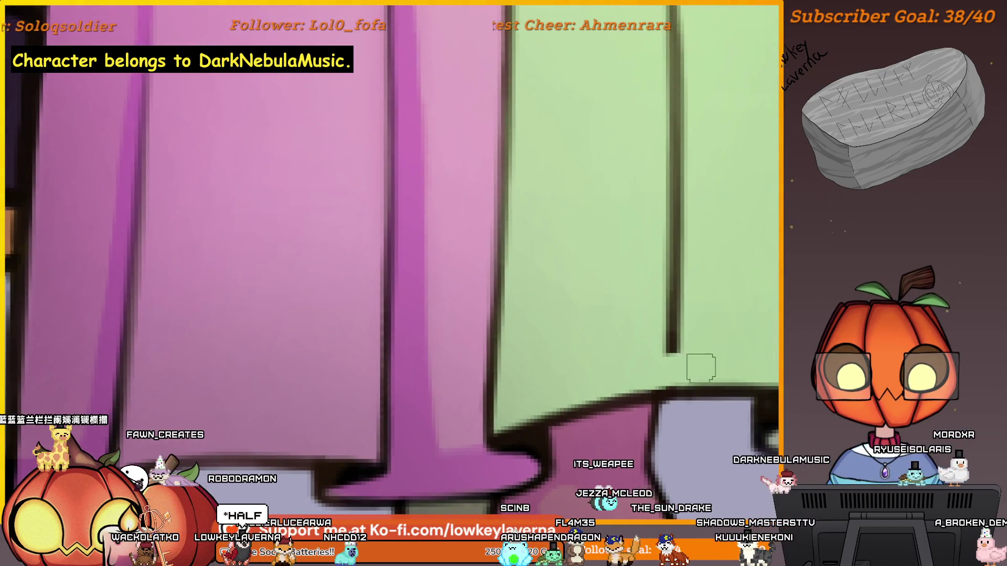
pyautogui.scroll(-3, 705, 267)
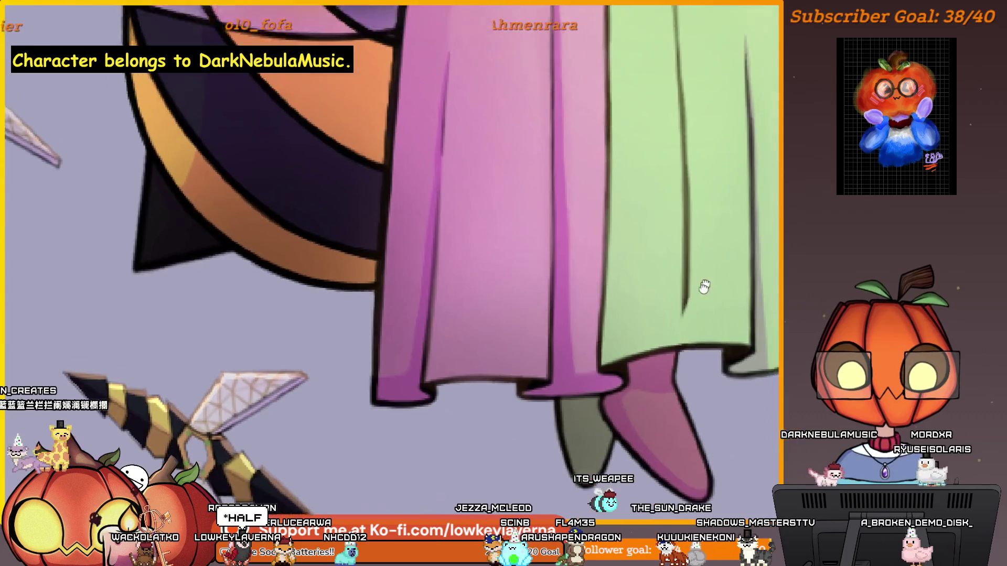
pyautogui.moveTo(658, 266)
pyautogui.mouseDown()
pyautogui.moveTo(684, 229)
pyautogui.moveTo(661, 379)
pyautogui.mouseUp()
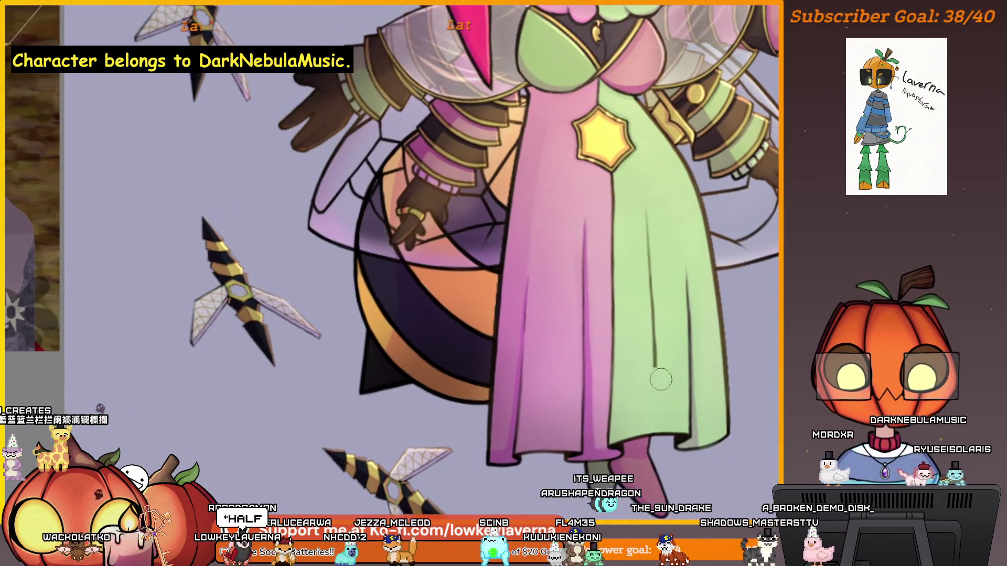
pyautogui.scroll(-5, 652, 236)
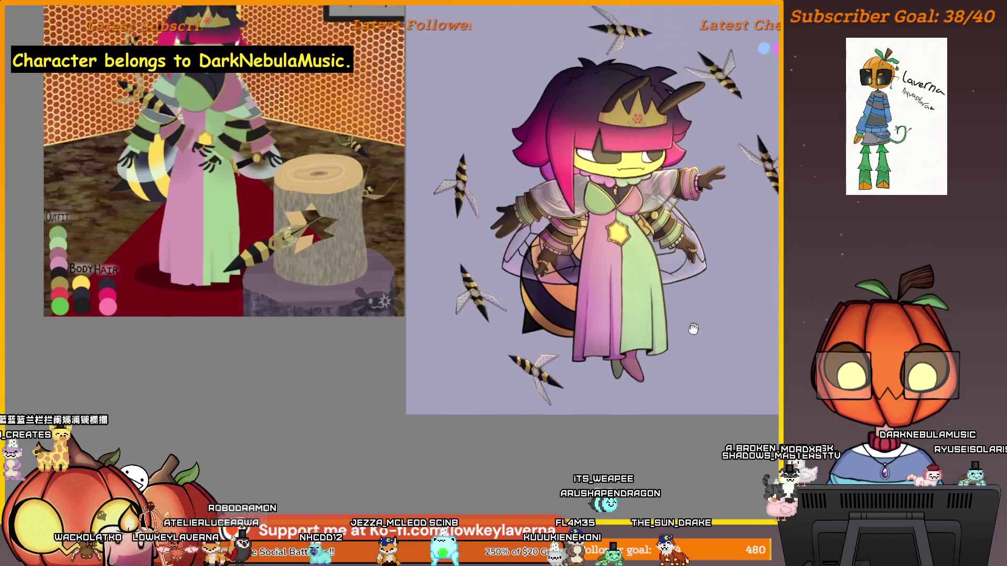
pyautogui.moveTo(686, 360); pyautogui.dragTo(676, 369)
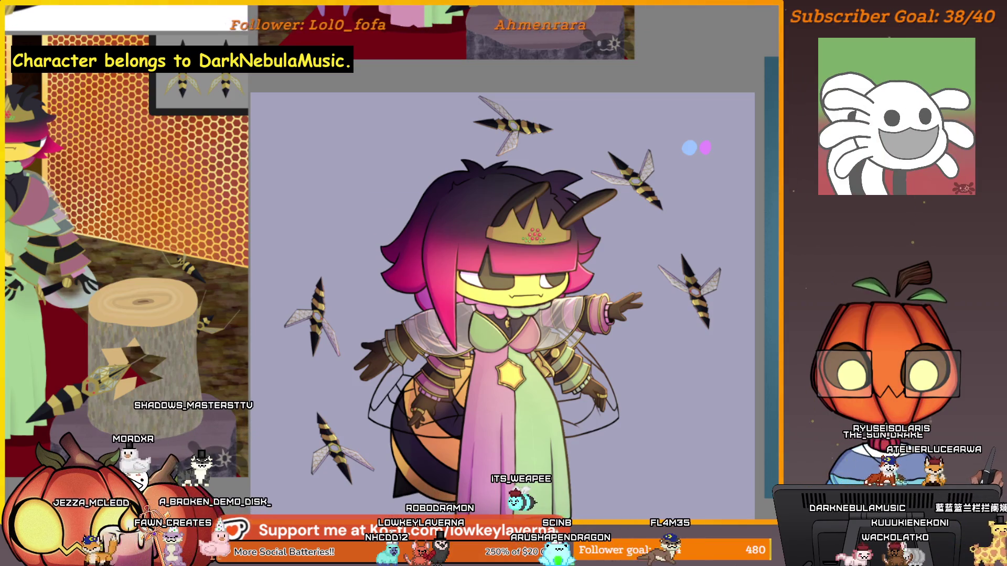
pyautogui.scroll(-2, 600, 230)
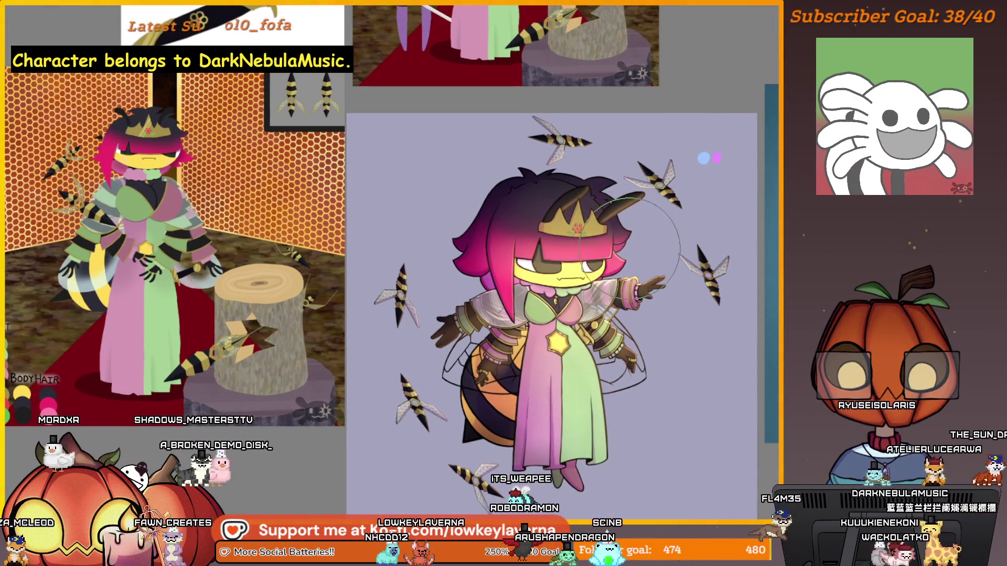
pyautogui.moveTo(608, 332); pyautogui.dragTo(613, 323)
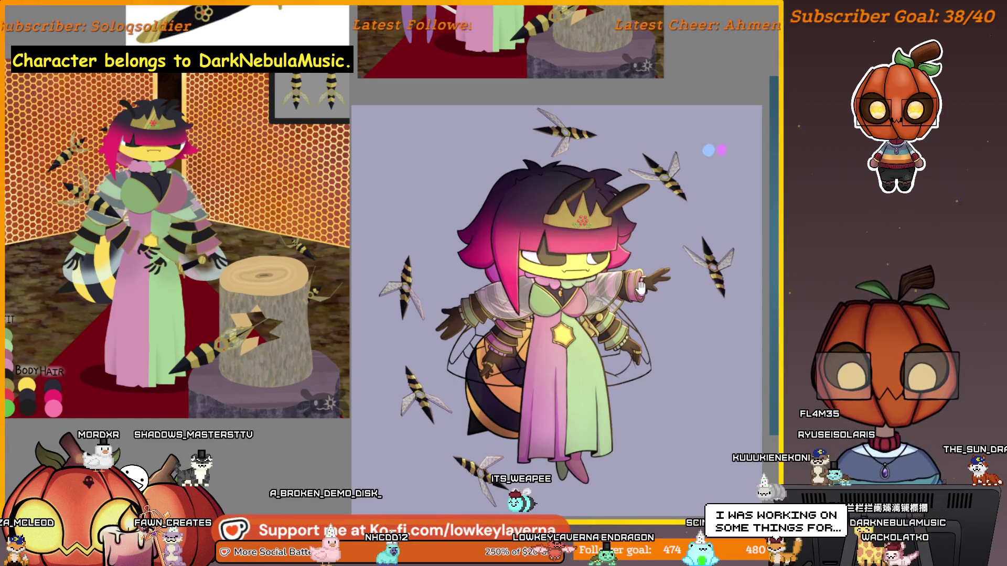
pyautogui.moveTo(641, 287); pyautogui.dragTo(644, 272)
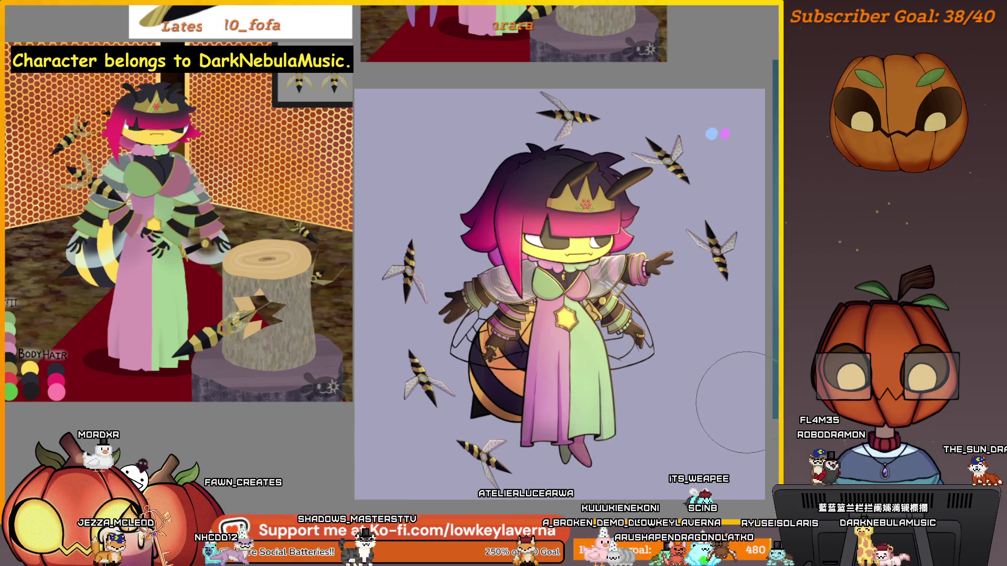
# Step: Halve the brush size and bring back the thin wing outlines around the abdomen
pyautogui.click(776, 14)
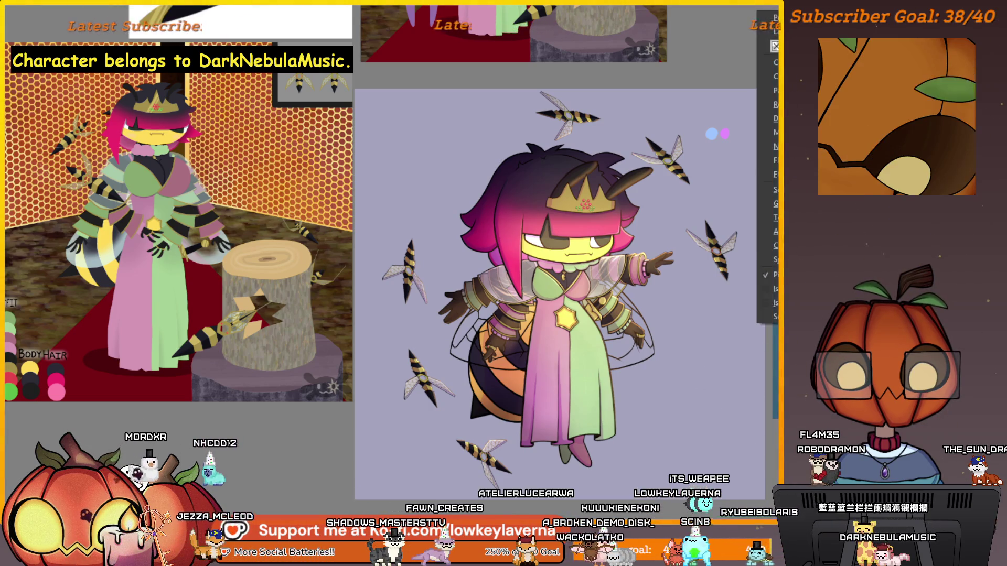
pyautogui.press('Escape')
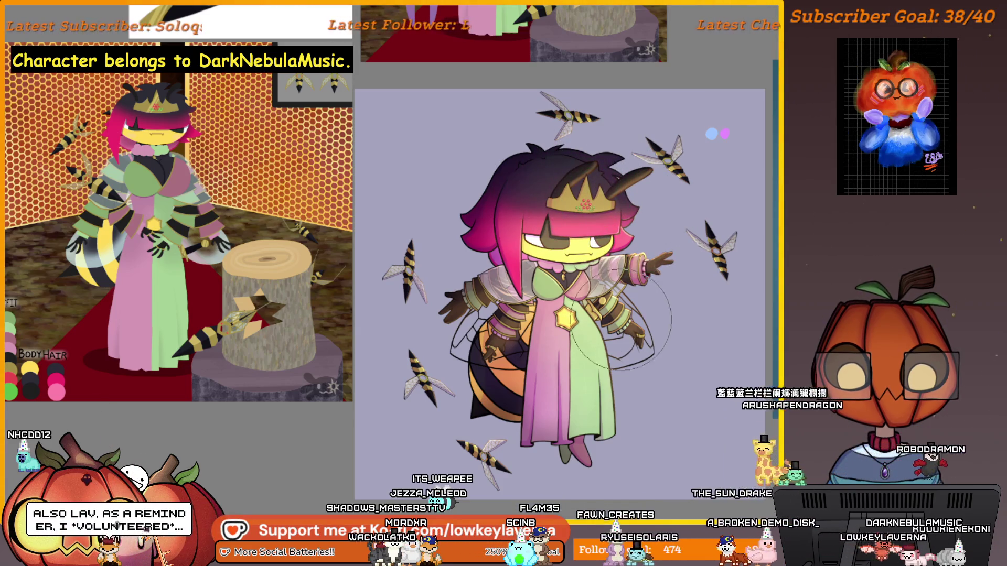
pyautogui.press('[')
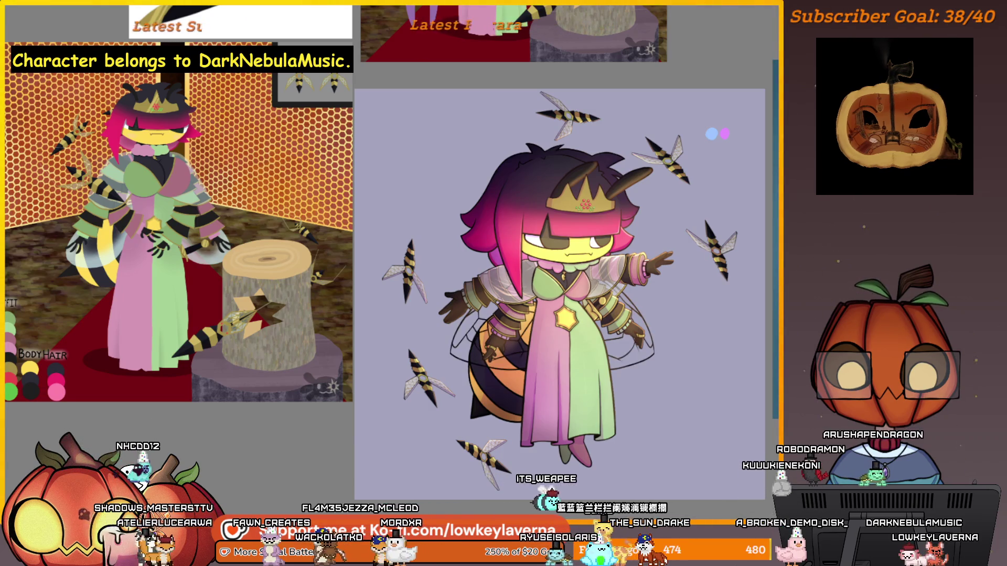
pyautogui.hotkey('ctrl', 'z')
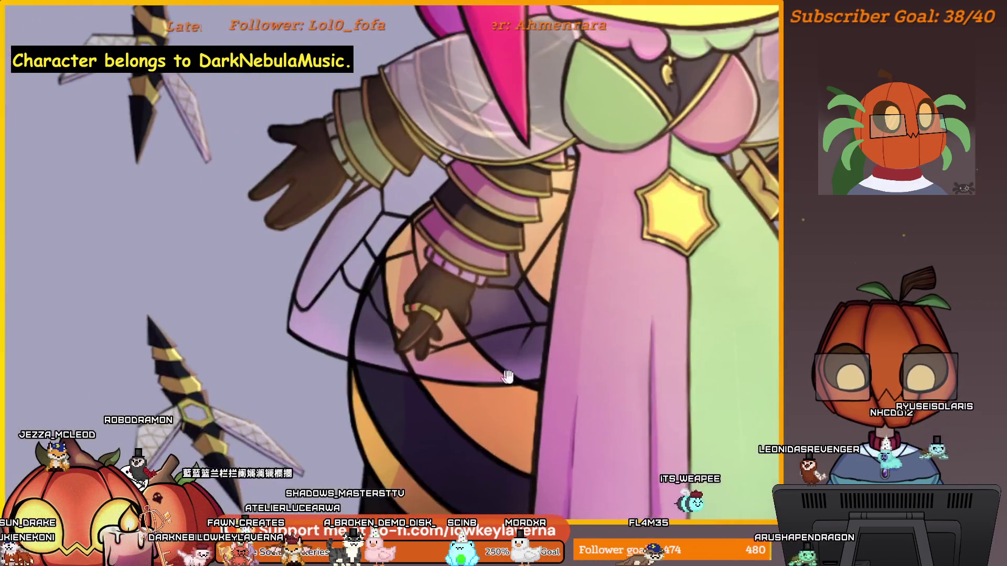
# Step: Lay the soft lavender shading tone over the wing on the sleeve and skirt, reframing the arm close-up
pyautogui.moveTo(507, 377); pyautogui.dragTo(581, 392)
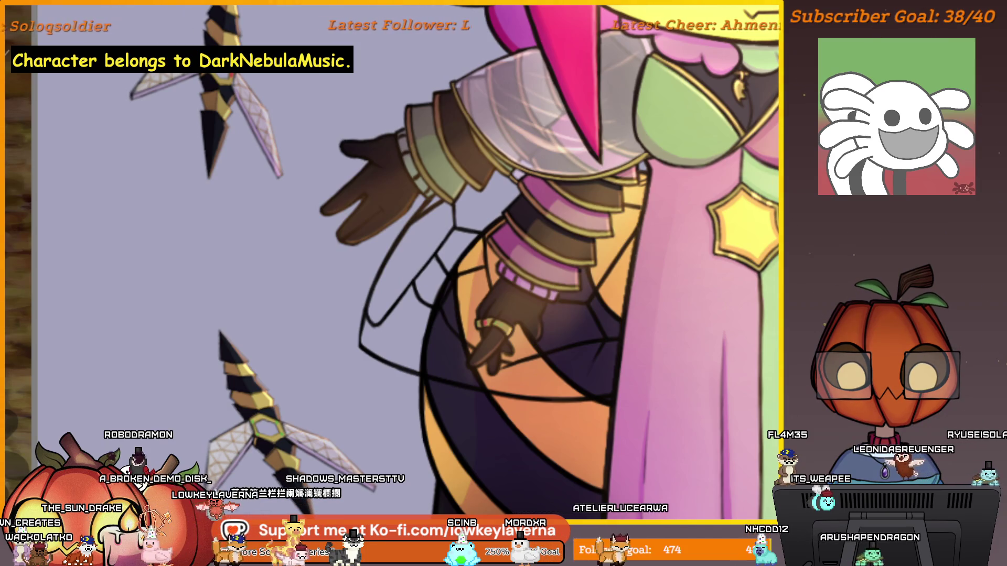
pyautogui.hotkey('ctrl', 'z')
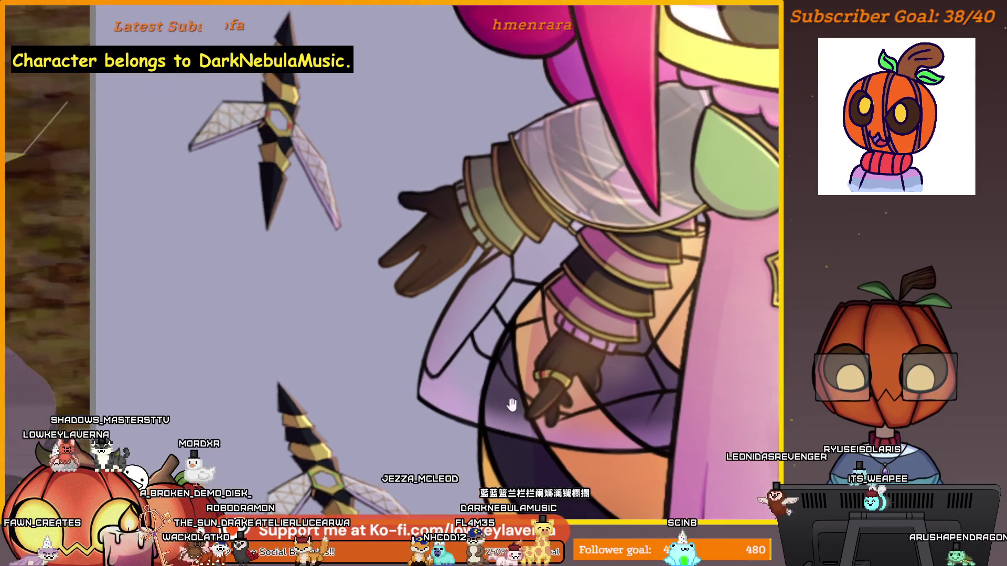
pyautogui.moveTo(597, 357); pyautogui.dragTo(627, 392)
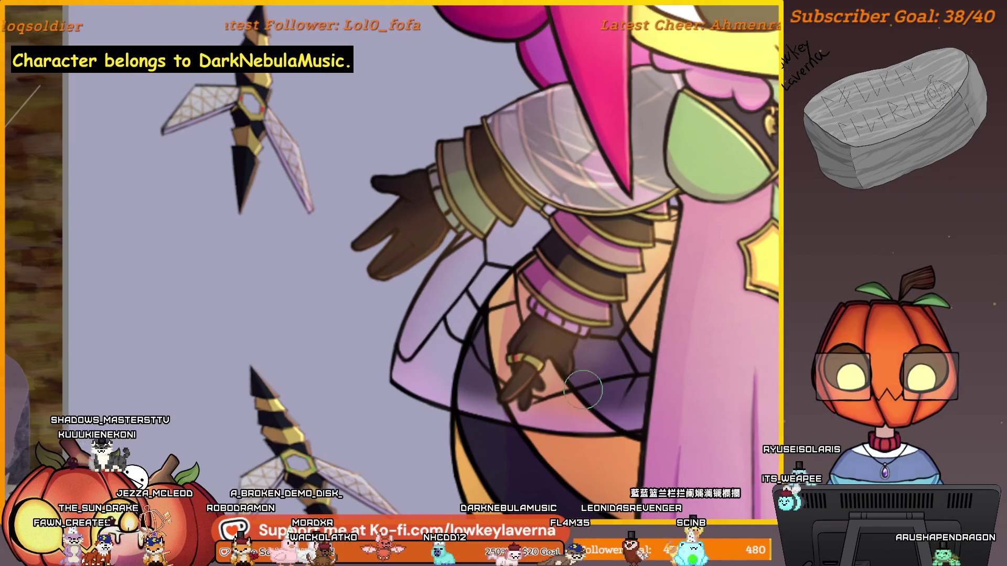
pyautogui.scroll(-3, 467, 387)
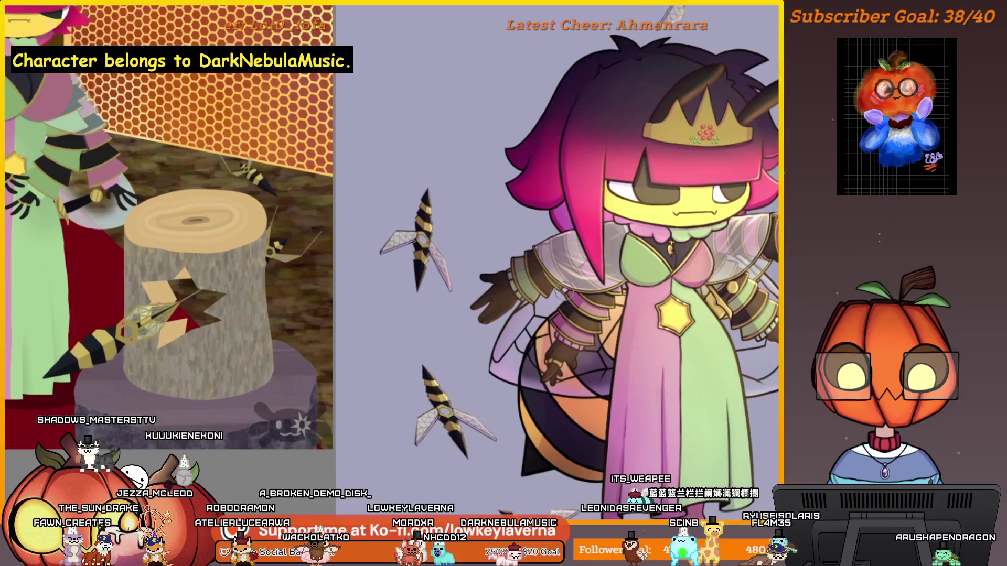
pyautogui.scroll(3, 467, 387)
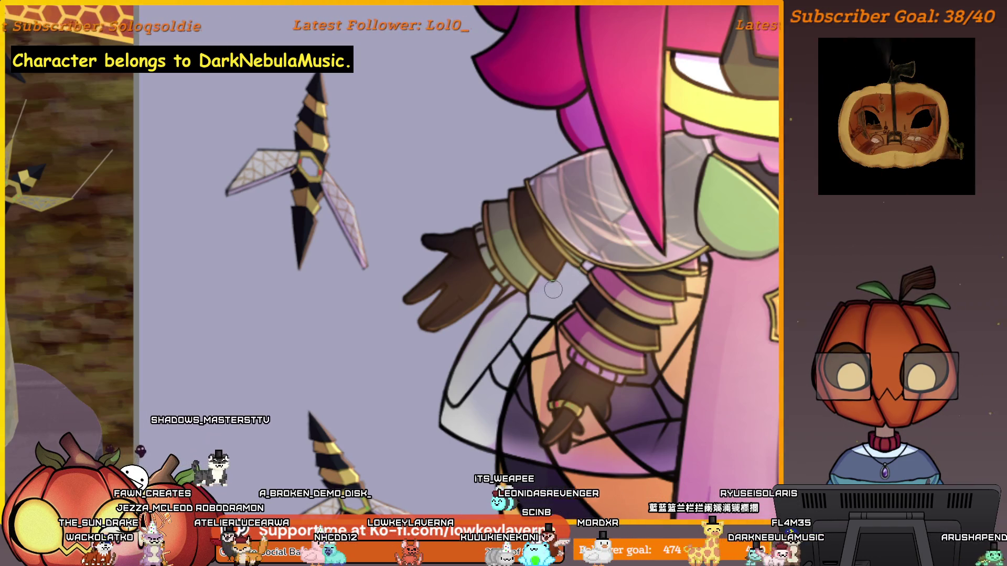
pyautogui.scroll(-5, 499, 327)
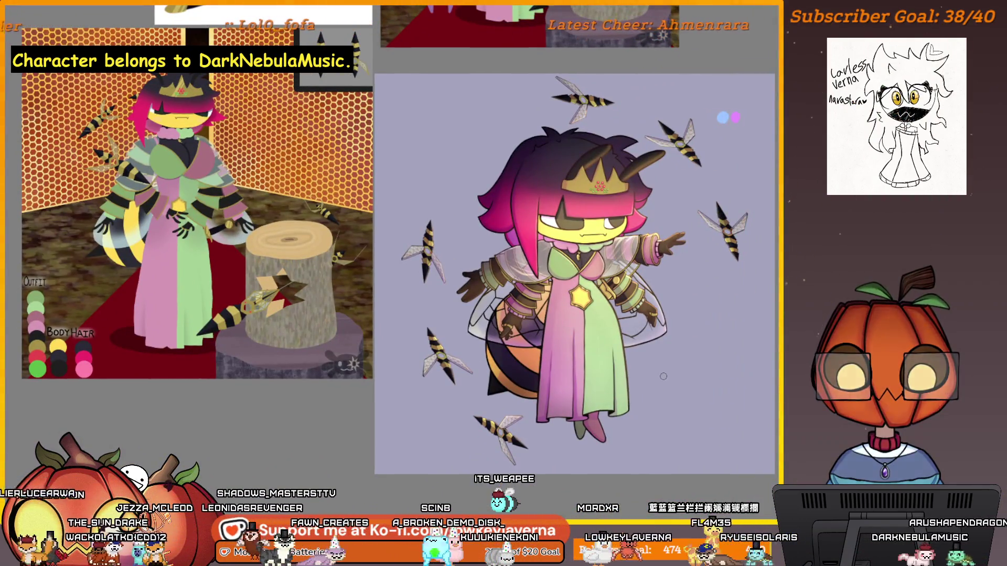
pyautogui.press('h')
pyautogui.moveTo(87, 347); pyautogui.dragTo(520, 360)
pyautogui.scroll(8, 521, 360)
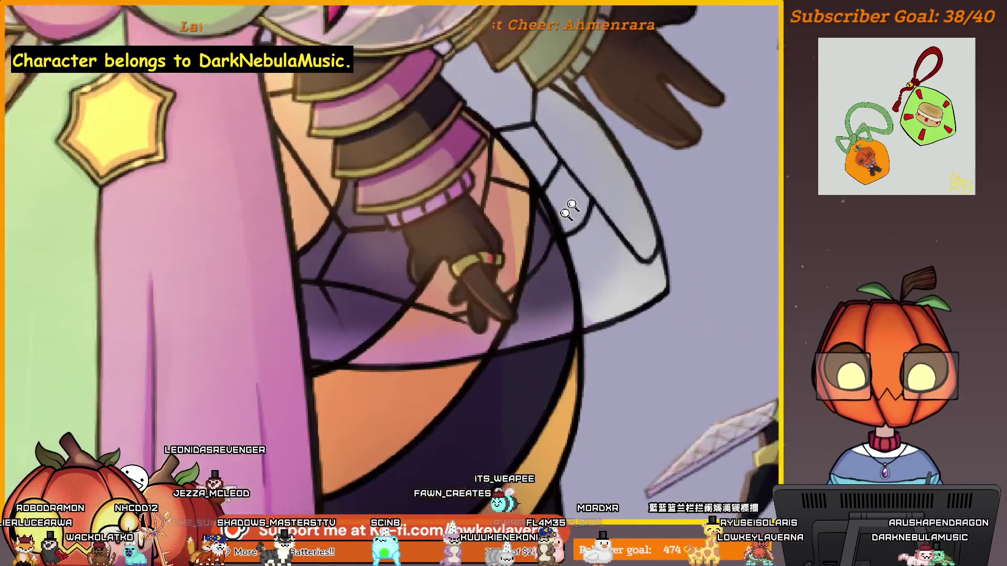
pyautogui.scroll(1, 621, 314)
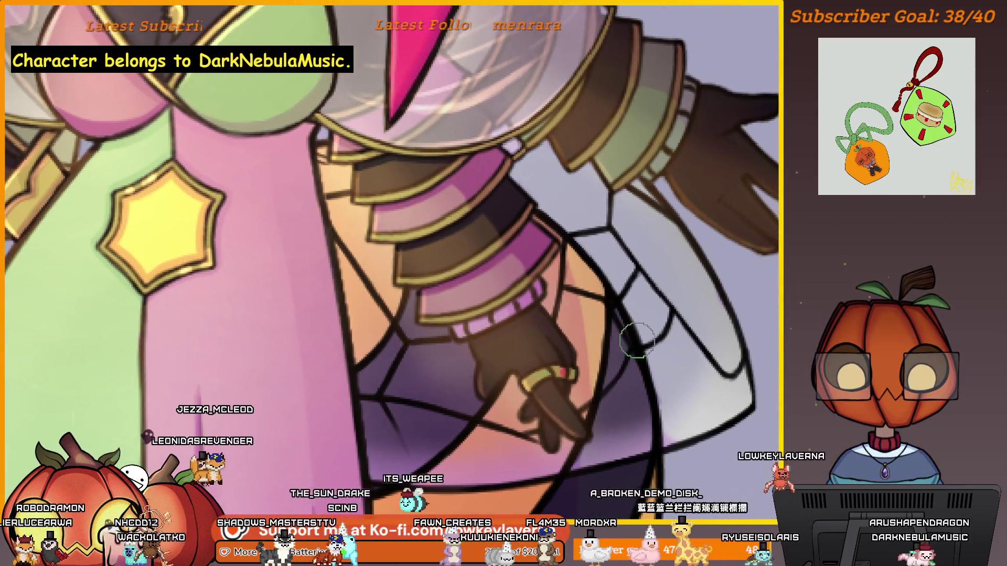
pyautogui.hotkey('ctrl', '0')
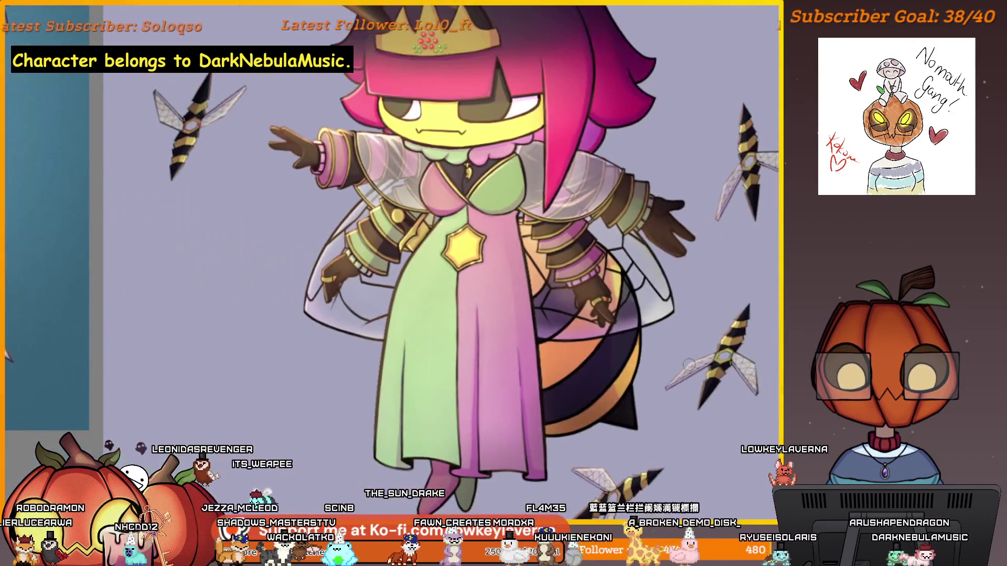
pyautogui.scroll(2, 682, 339)
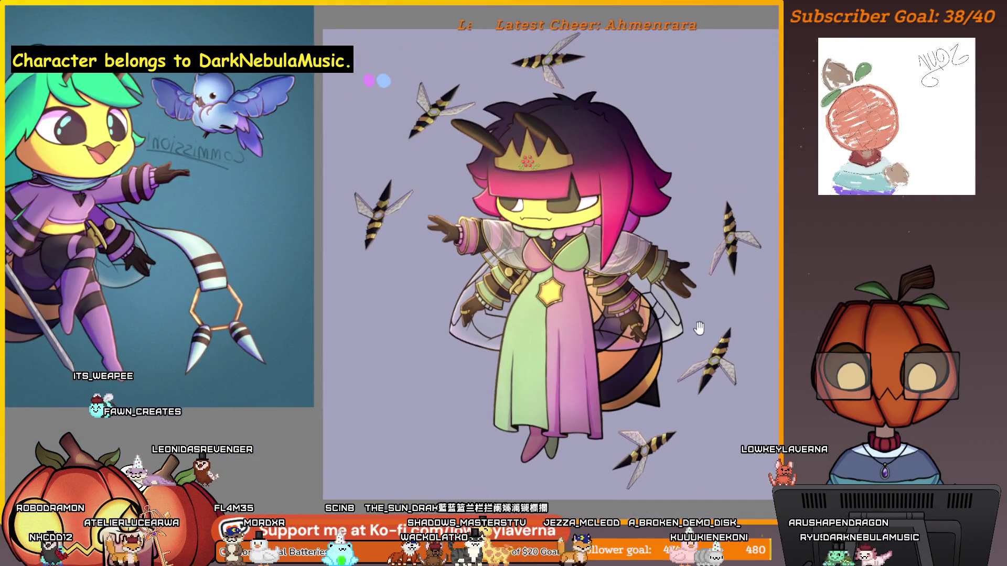
pyautogui.scroll(3, 681, 289)
pyautogui.scroll(2, 682, 289)
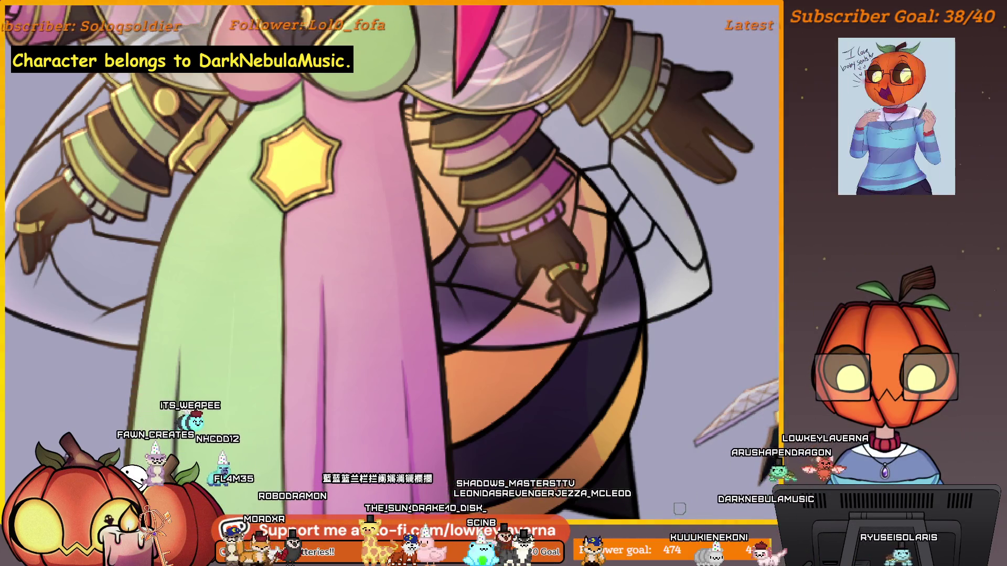
pyautogui.moveTo(681, 386); pyautogui.dragTo(731, 413)
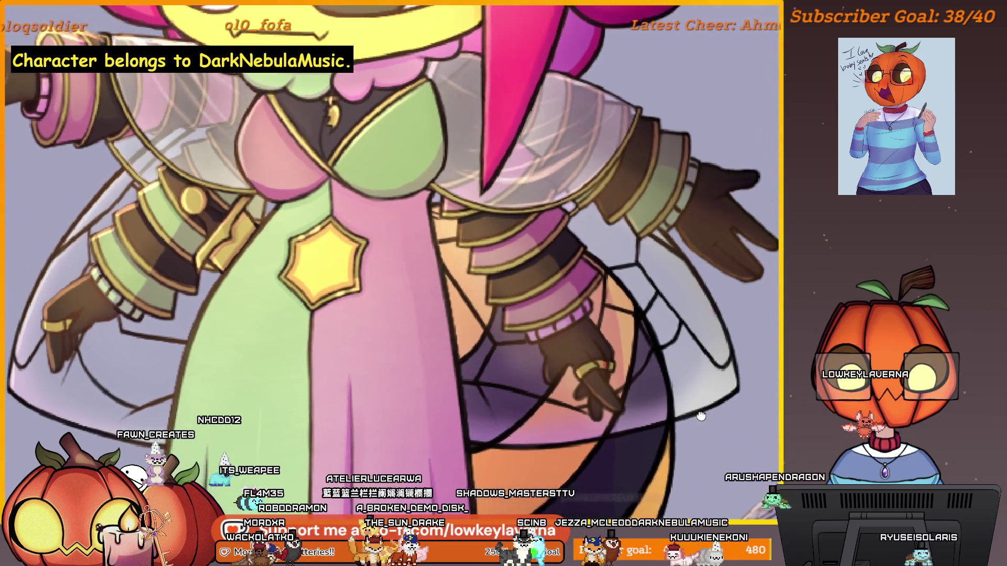
pyautogui.scroll(1, 734, 411)
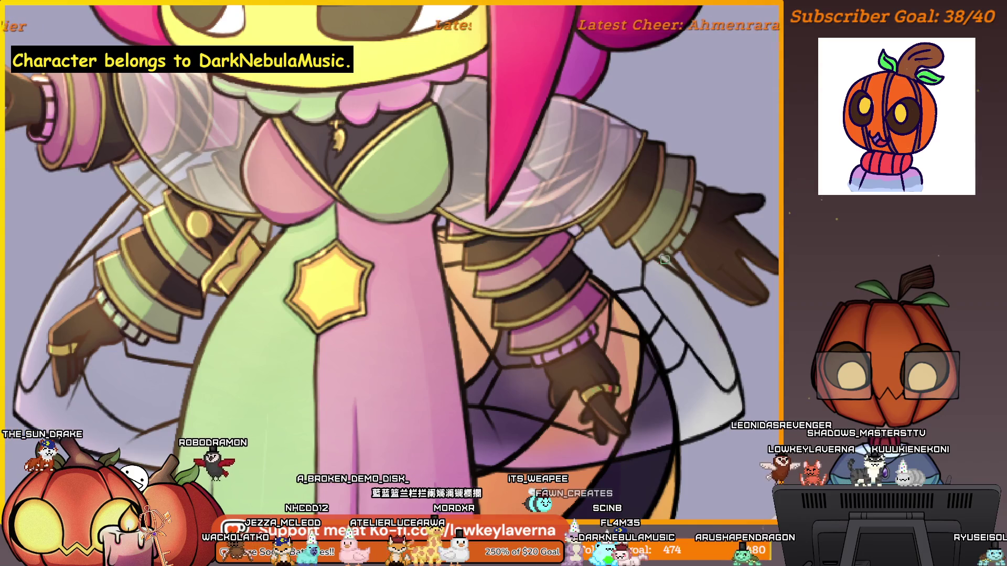
pyautogui.scroll(2, 729, 337)
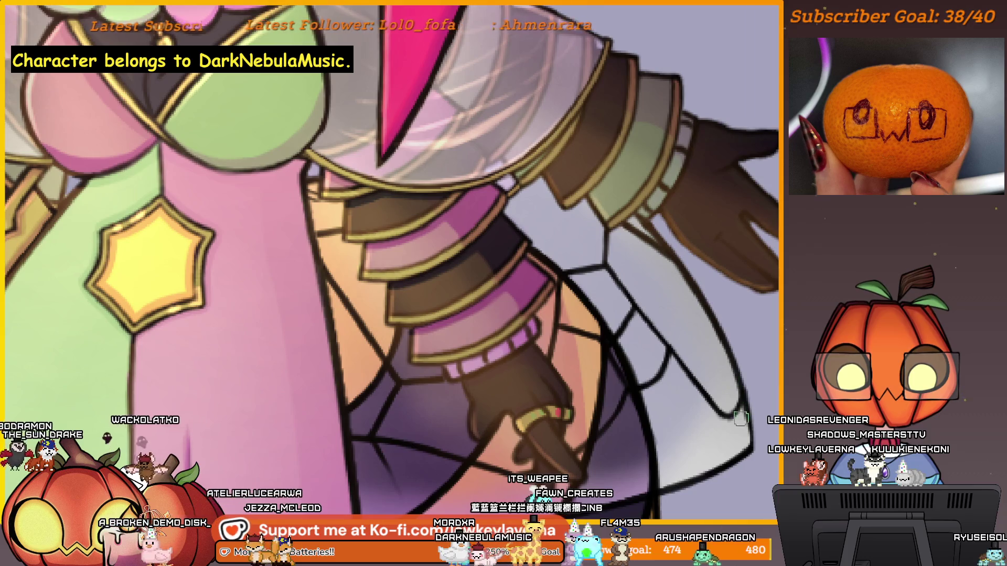
pyautogui.scroll(-2, 731, 408)
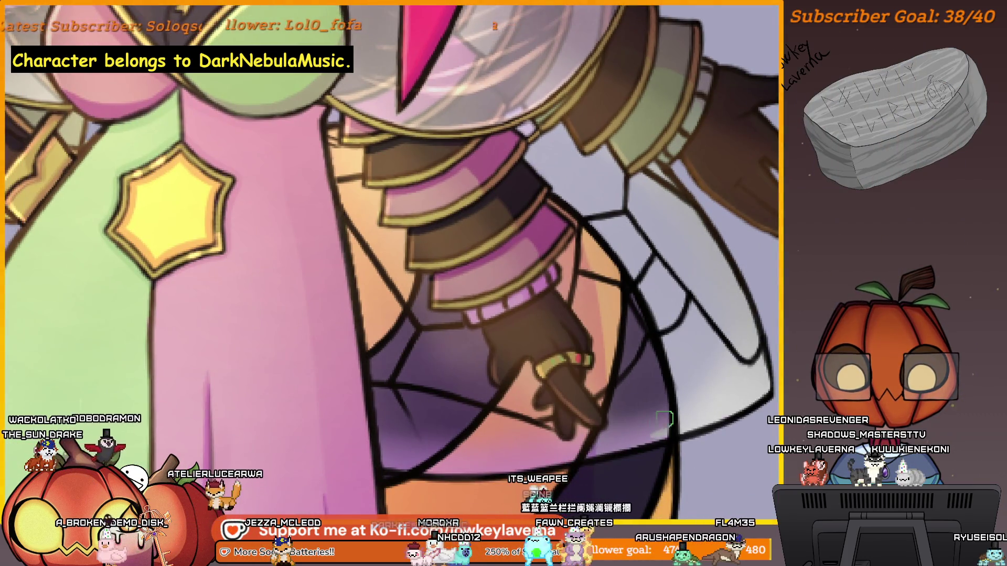
pyautogui.scroll(-1, 664, 419)
pyautogui.scroll(-3, 682, 367)
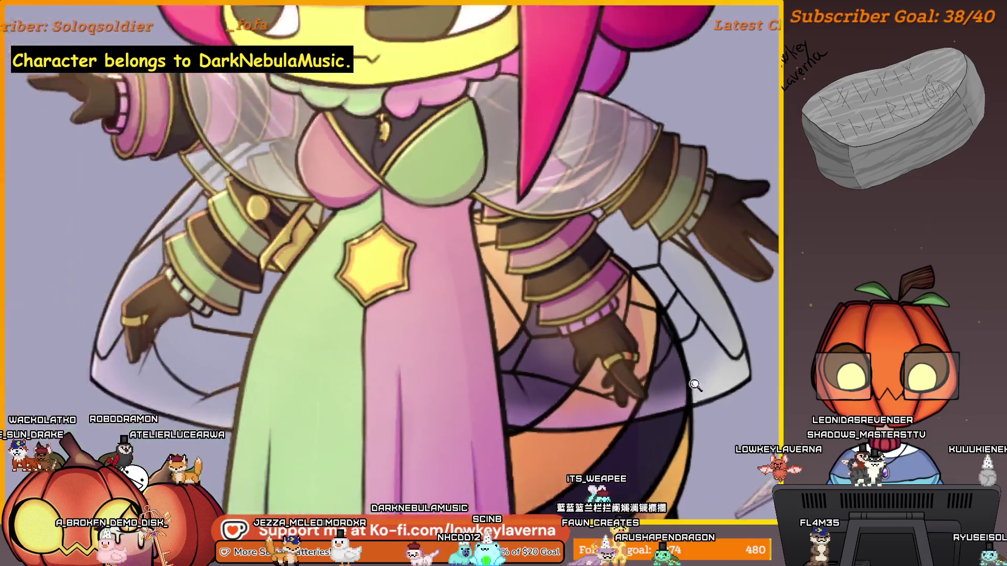
pyautogui.scroll(1, 525, 346)
pyautogui.scroll(1, 521, 343)
pyautogui.scroll(1, 520, 343)
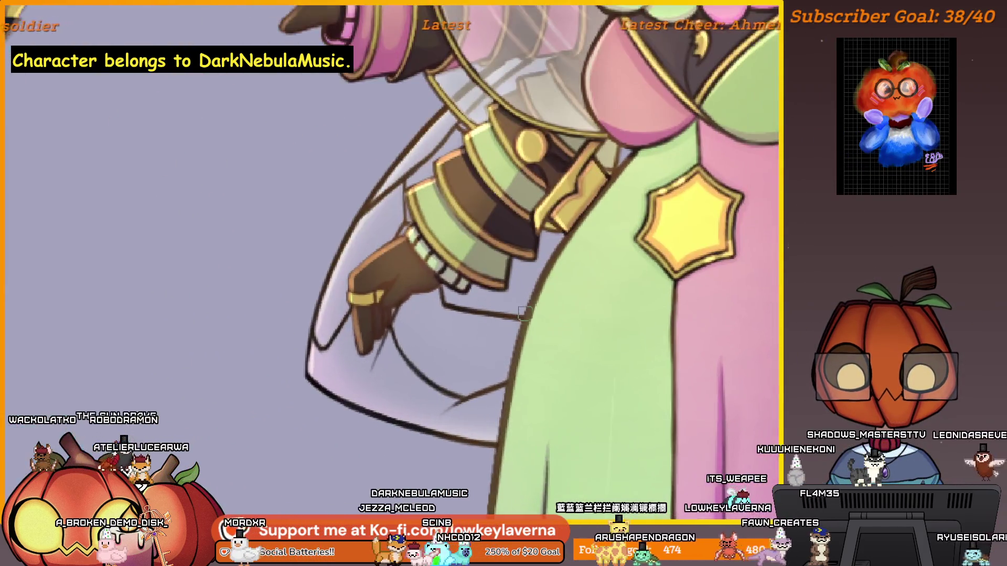
pyautogui.scroll(1, 545, 343)
pyautogui.scroll(1, 571, 343)
pyautogui.scroll(1, 597, 342)
pyautogui.moveTo(597, 342); pyautogui.dragTo(621, 308)
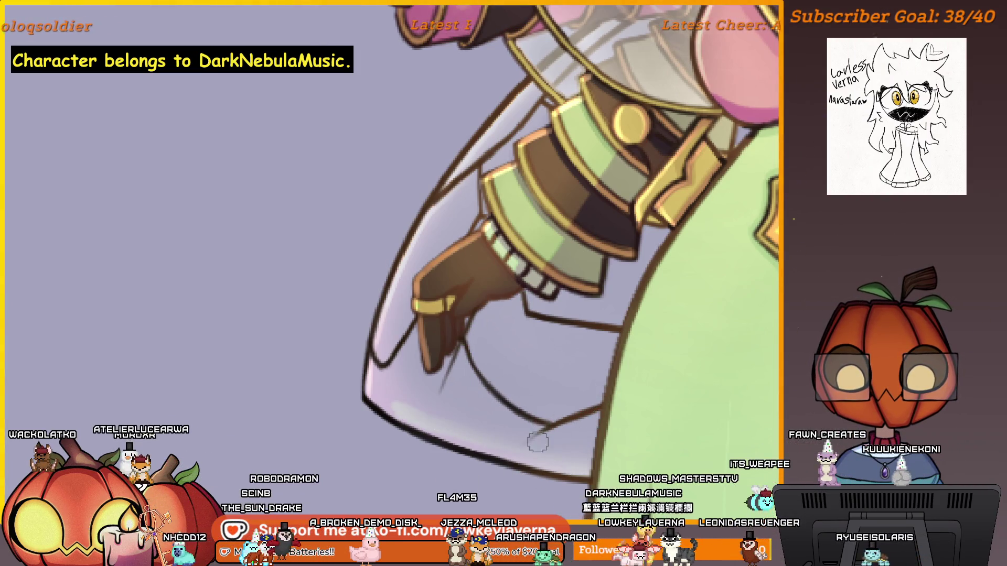
pyautogui.moveTo(537, 443); pyautogui.dragTo(561, 437)
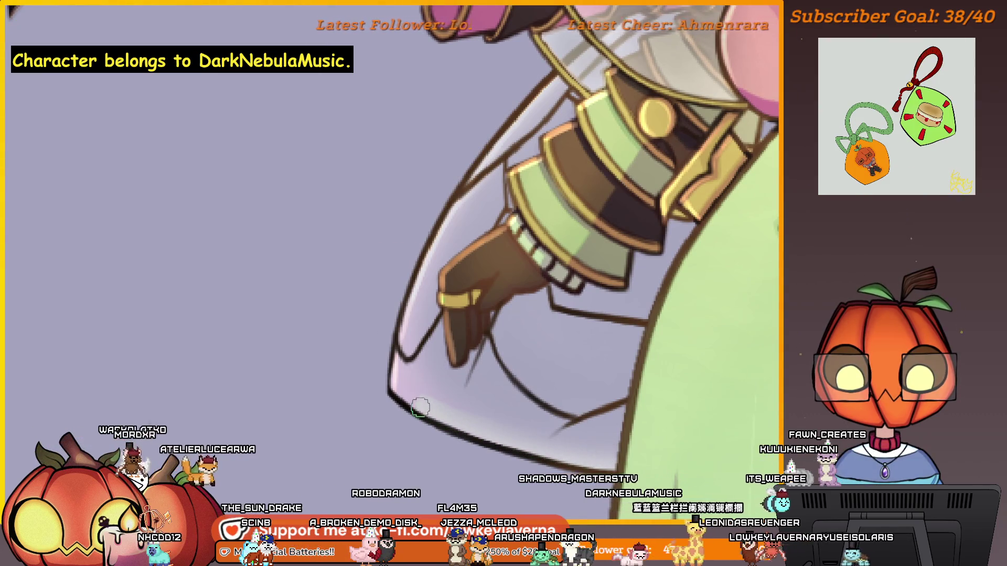
pyautogui.moveTo(420, 407); pyautogui.dragTo(386, 494)
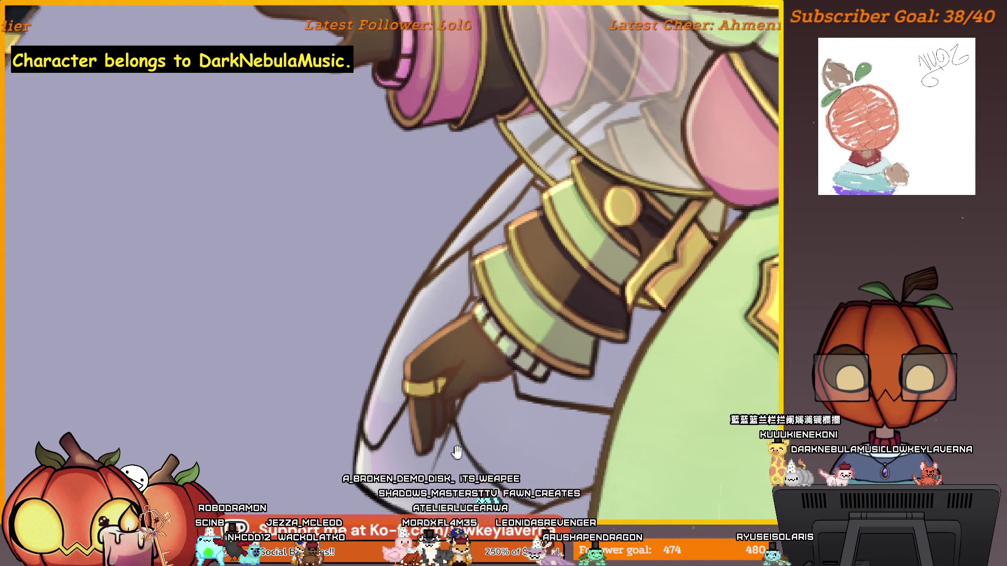
pyautogui.moveTo(456, 452); pyautogui.dragTo(556, 405)
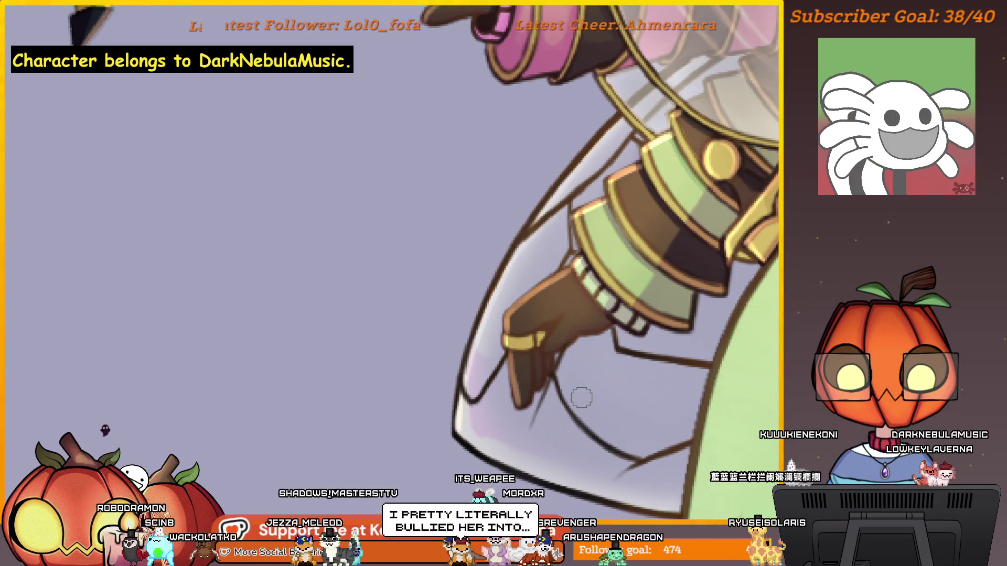
pyautogui.moveTo(582, 397)
pyautogui.mouseDown()
pyautogui.moveTo(614, 367)
pyautogui.moveTo(596, 366)
pyautogui.mouseUp()
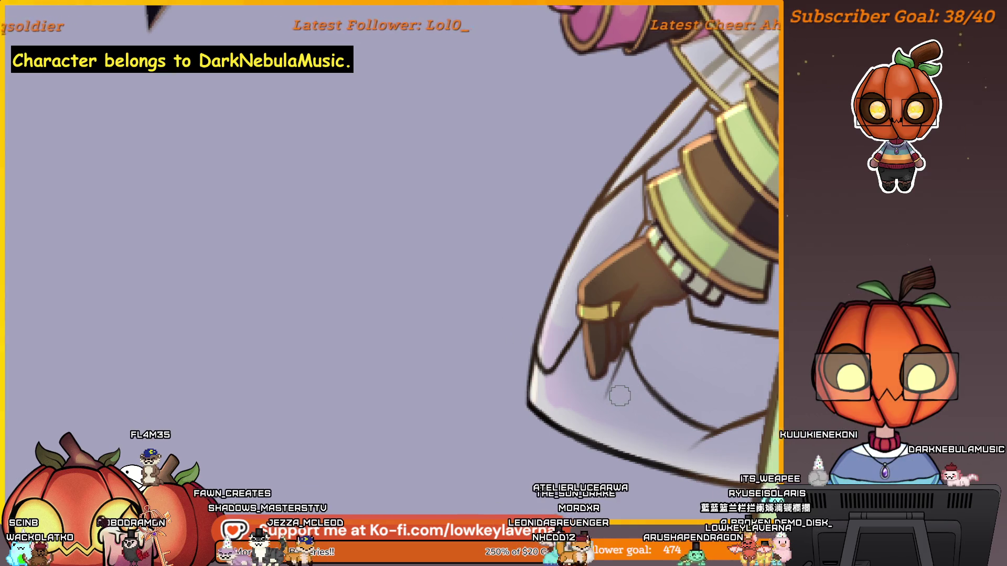
pyautogui.moveTo(625, 388); pyautogui.dragTo(580, 412)
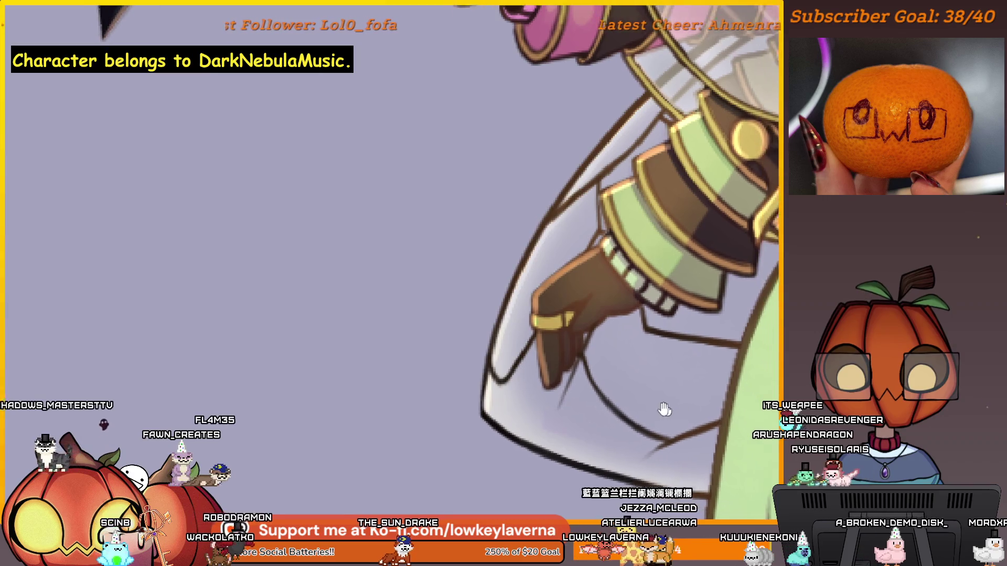
pyautogui.moveTo(609, 354); pyautogui.dragTo(532, 415)
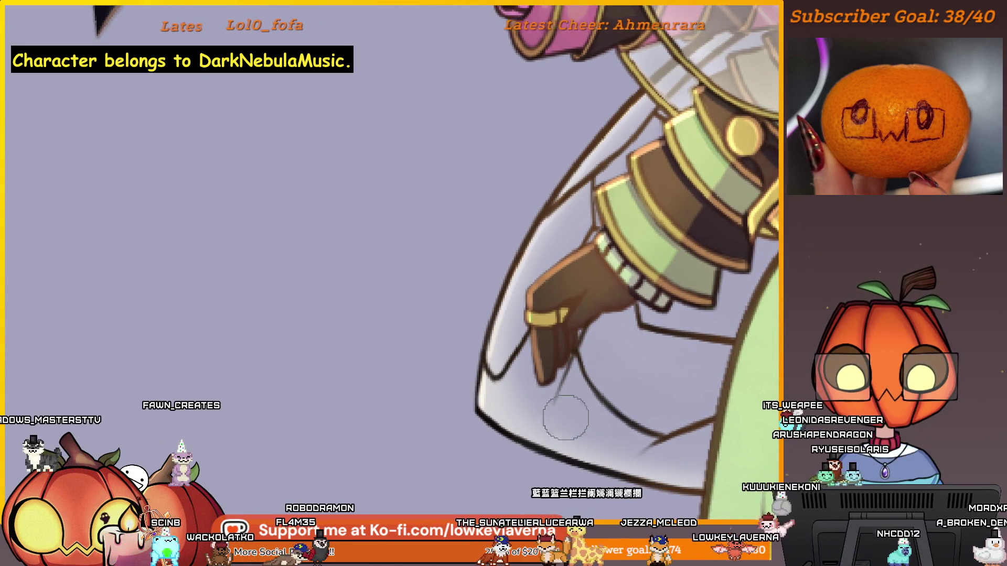
pyautogui.scroll(-3, 608, 372)
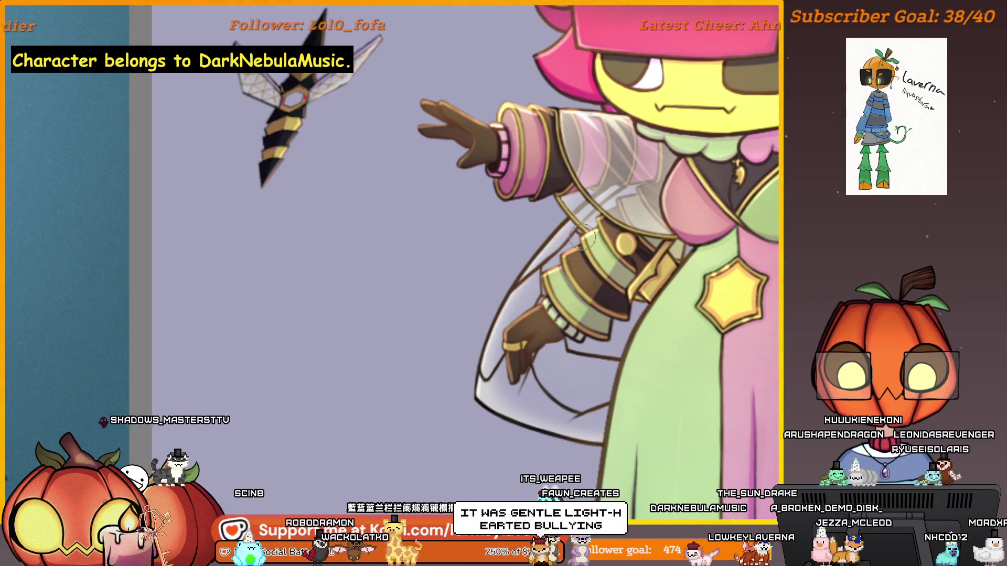
pyautogui.scroll(-5, 535, 332)
pyautogui.moveTo(534, 332); pyautogui.dragTo(454, 420)
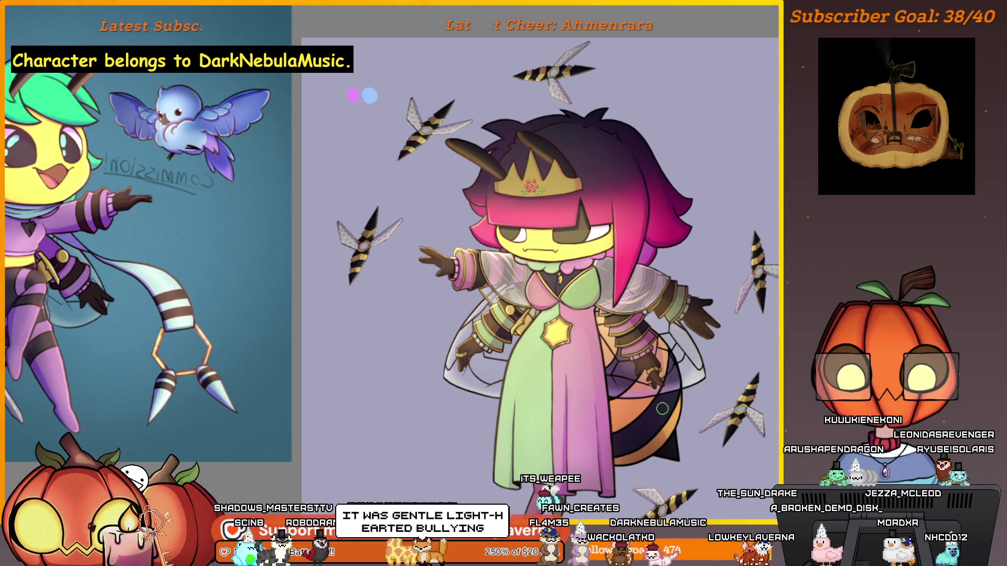
pyautogui.scroll(5, 662, 409)
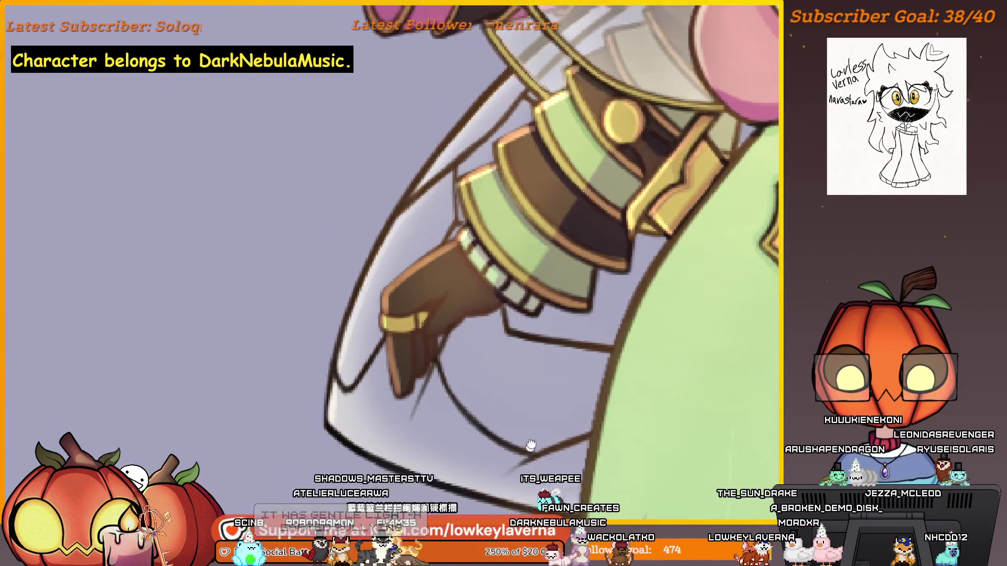
pyautogui.hscroll(-2, 577, 360)
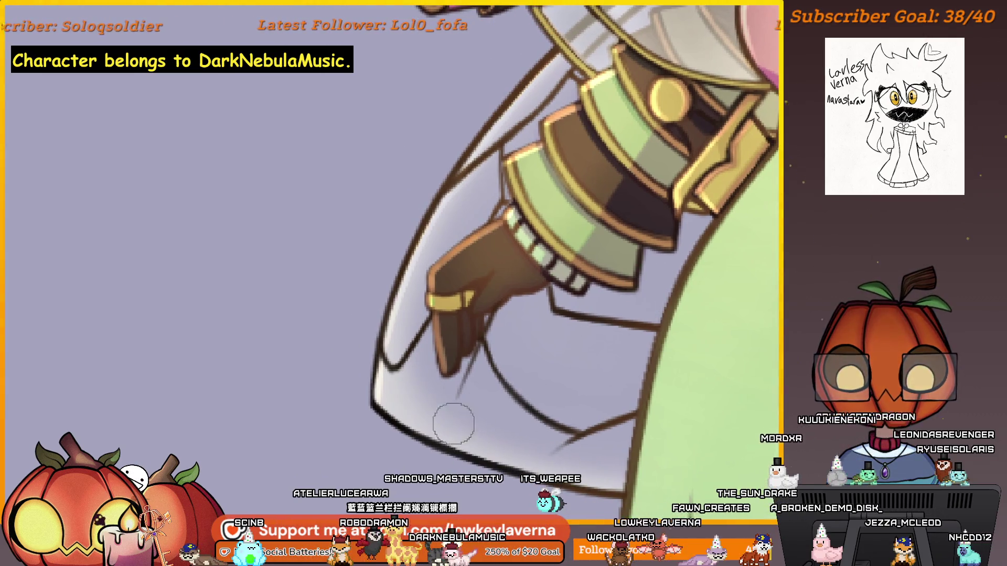
pyautogui.scroll(-3, 537, 63)
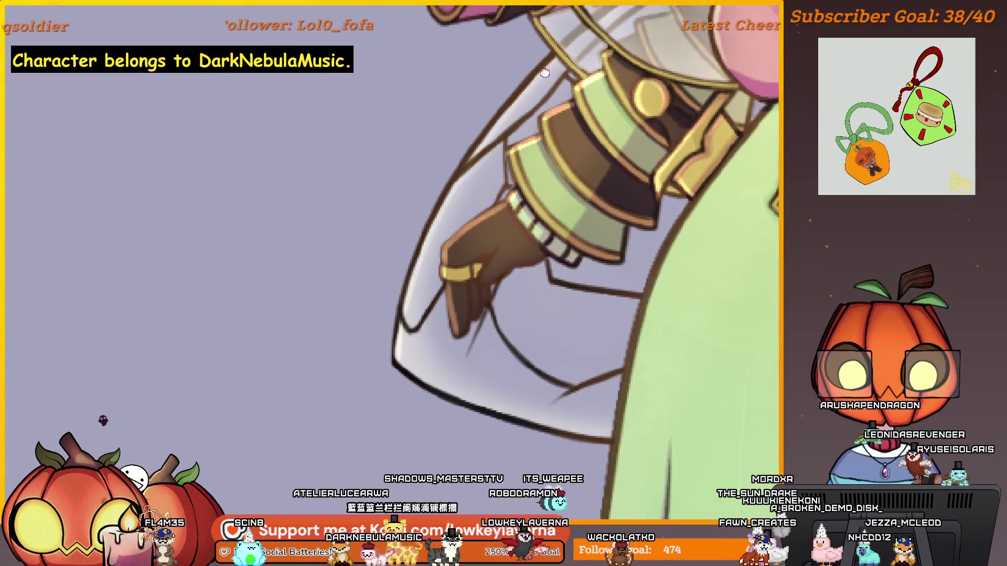
pyautogui.scroll(-3, 540, 272)
pyautogui.scroll(4, 540, 272)
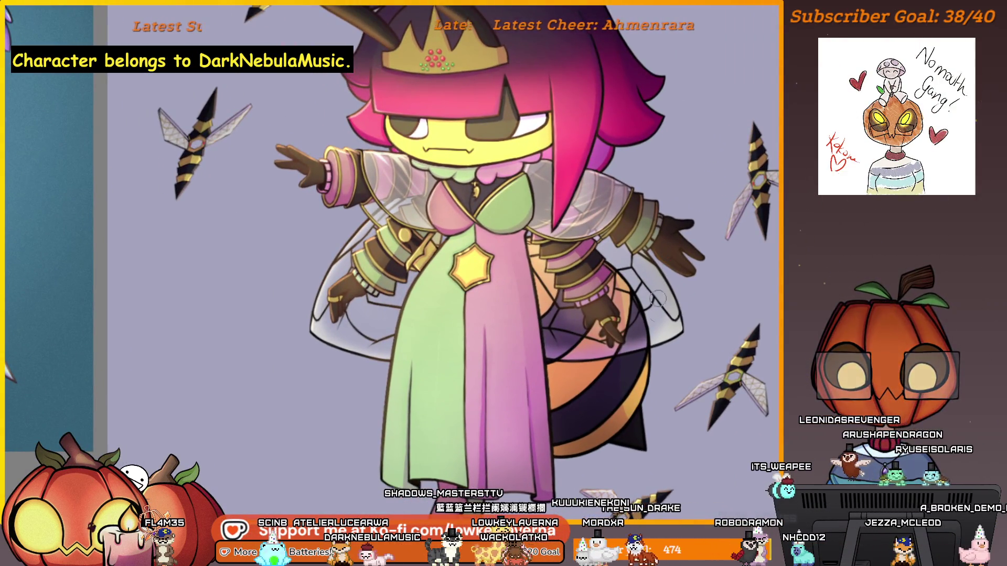
pyautogui.scroll(1, 676, 335)
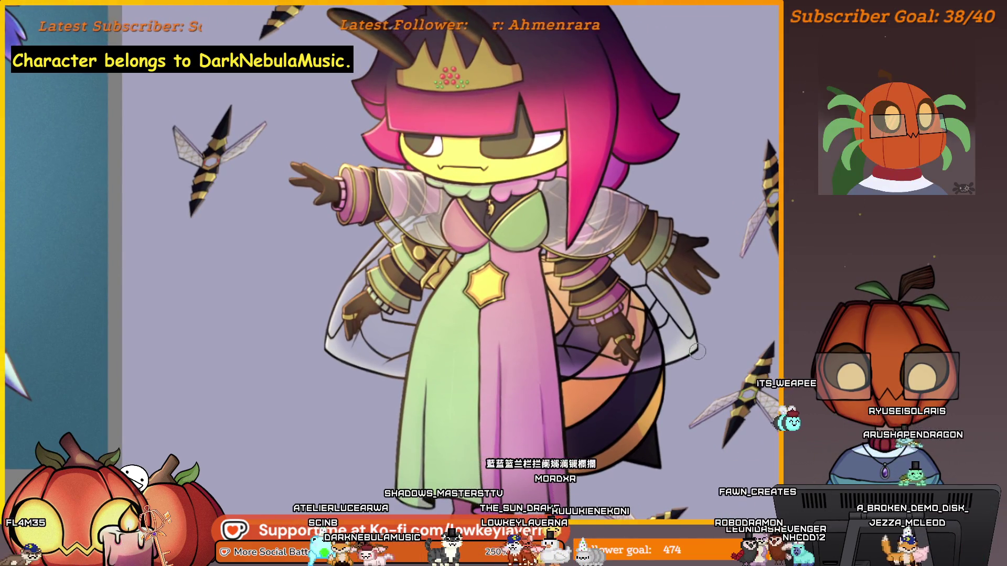
pyautogui.moveTo(697, 352); pyautogui.dragTo(696, 359)
pyautogui.scroll(-2, 695, 333)
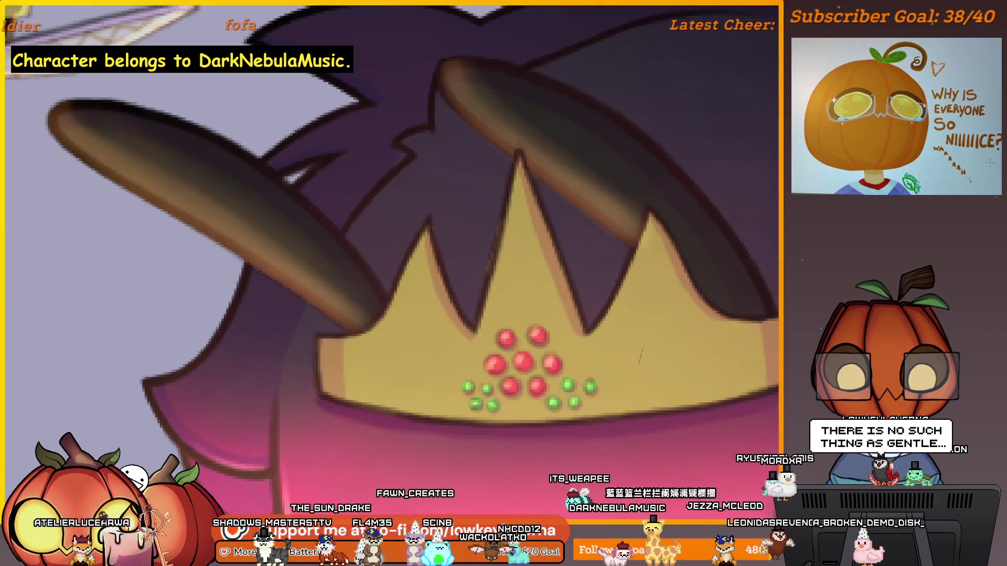
# Step: Replace the crown stroke with one pale yellow diagonal highlight across its left side, then zoom out
pyautogui.hotkey('ctrl', 'z')
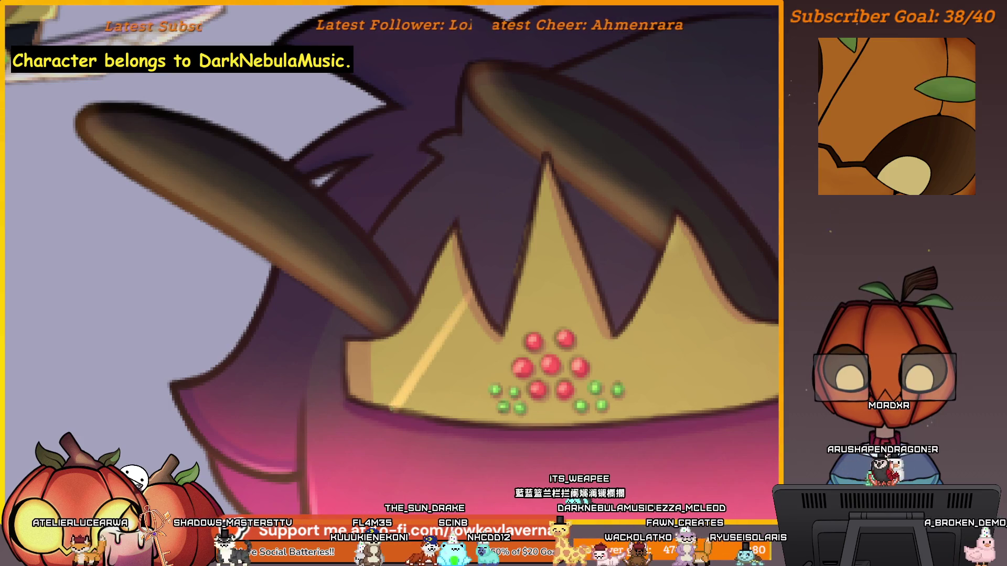
pyautogui.moveTo(471, 297); pyautogui.dragTo(425, 375)
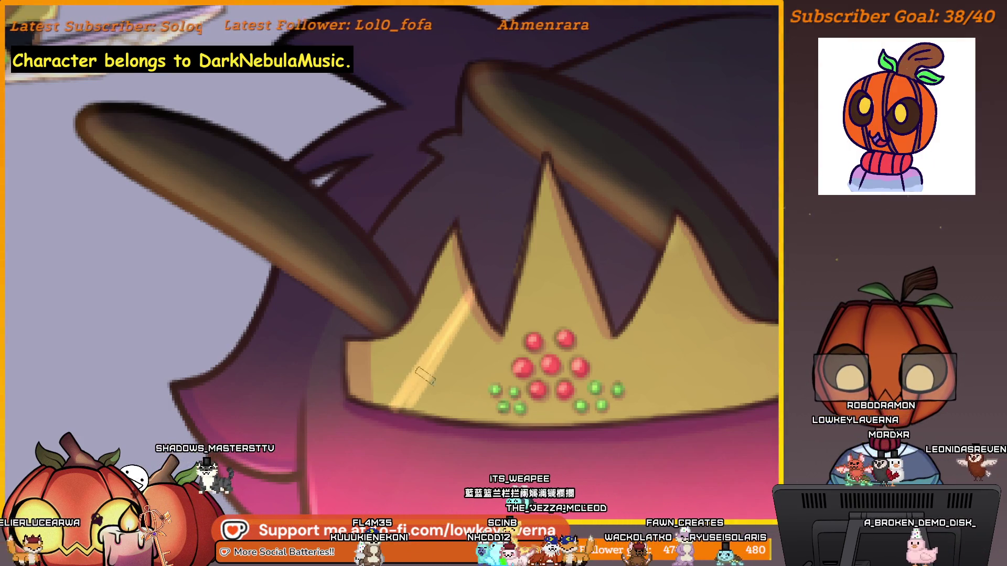
pyautogui.hotkey('ctrl', 'z')
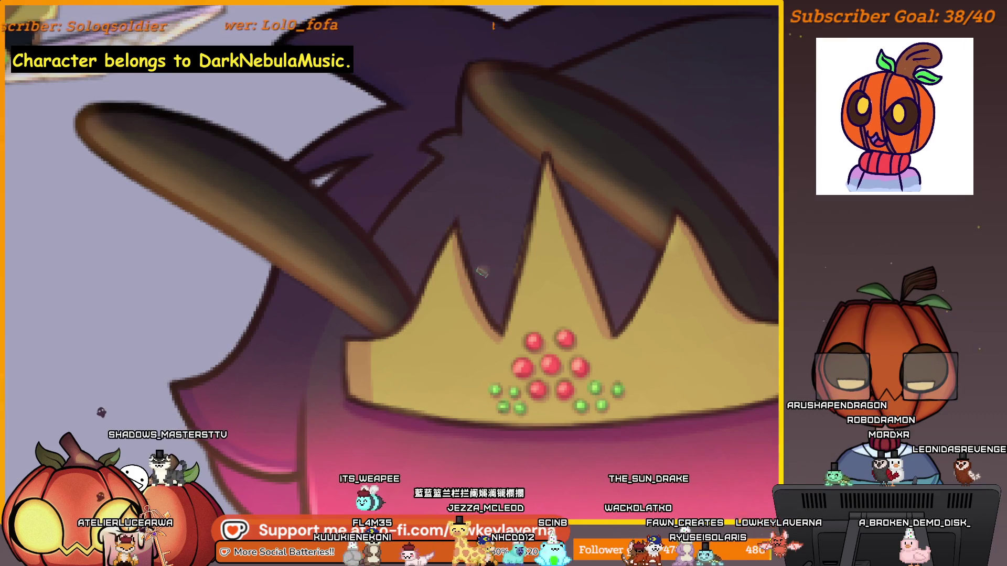
pyautogui.hotkey('ctrl', 'shift', 'z')
pyautogui.scroll(-5, 482, 270)
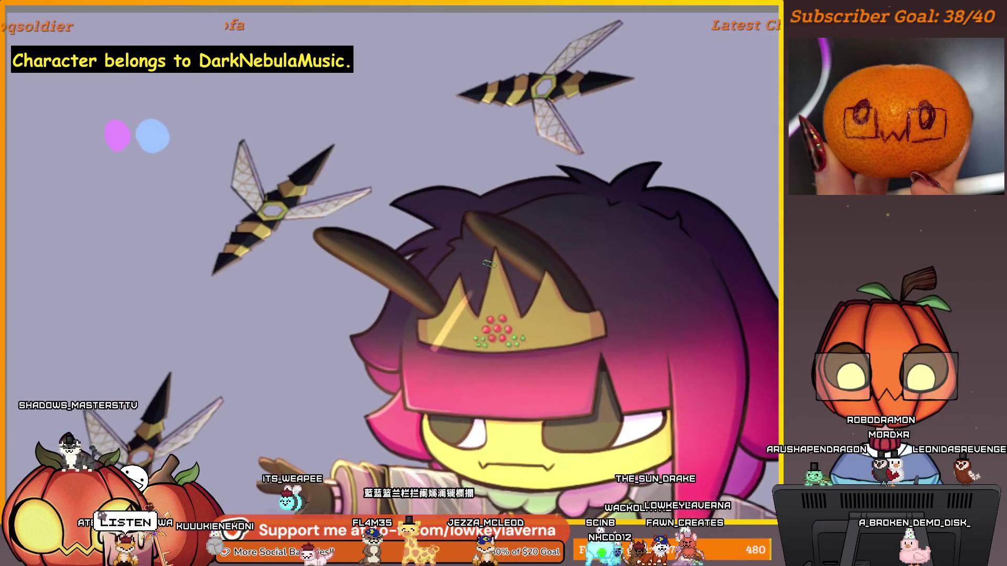
pyautogui.scroll(2, 480, 302)
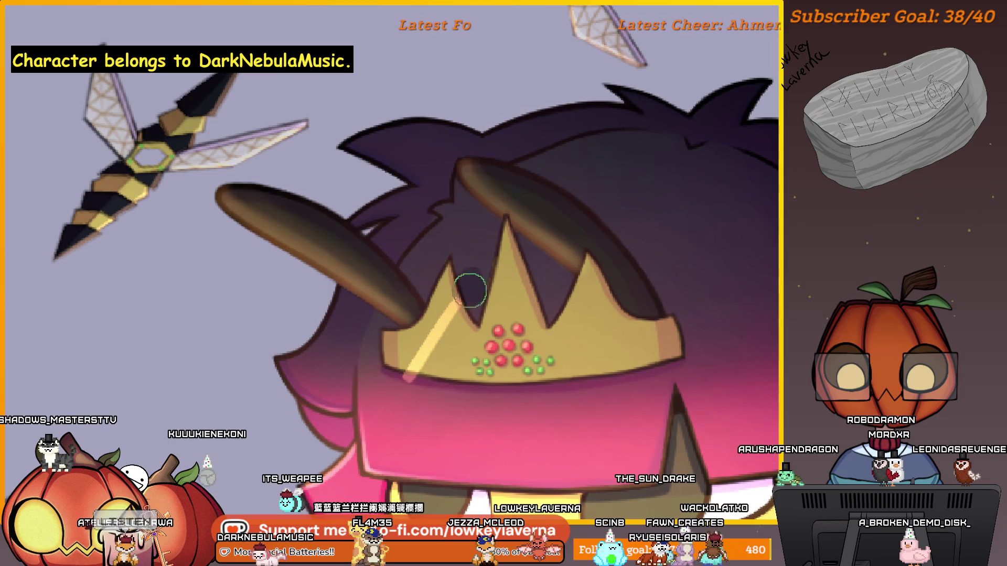
pyautogui.moveTo(474, 305); pyautogui.dragTo(493, 295)
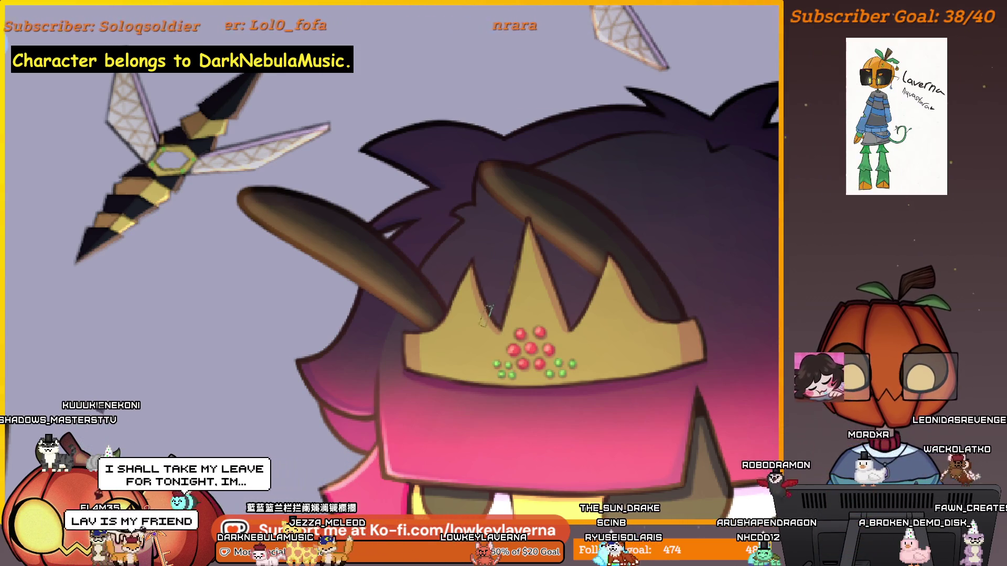
pyautogui.moveTo(422, 388); pyautogui.dragTo(489, 300)
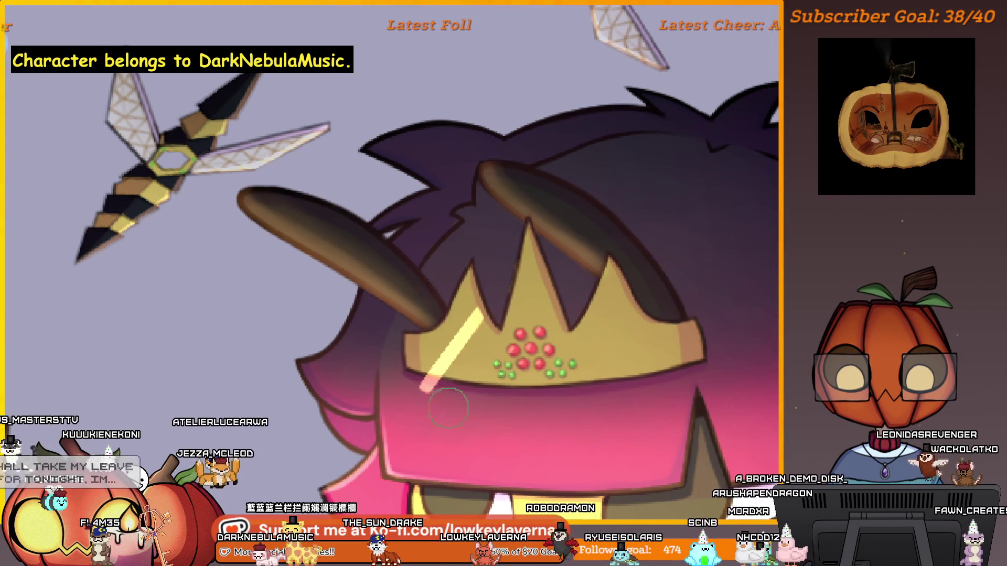
pyautogui.scroll(-3, 516, 284)
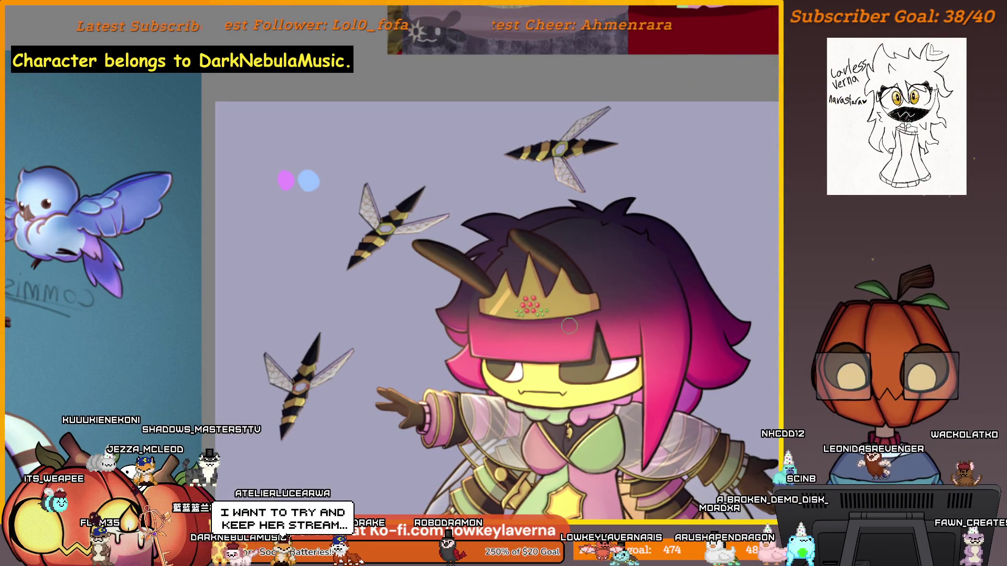
# Step: Mirror the canvas view and brush a pale translucent highlight over the crown
pyautogui.press('m')
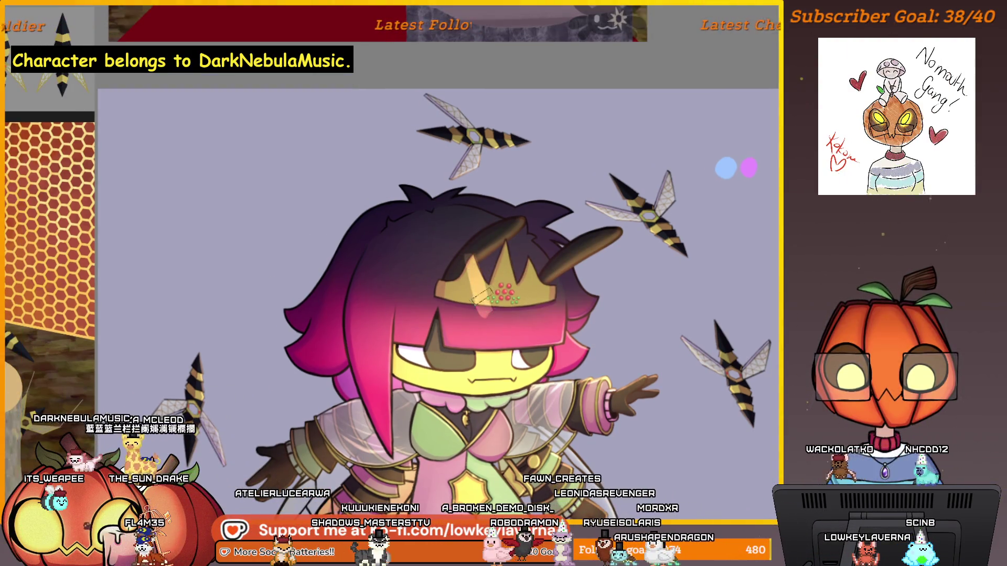
pyautogui.moveTo(488, 318); pyautogui.dragTo(458, 257)
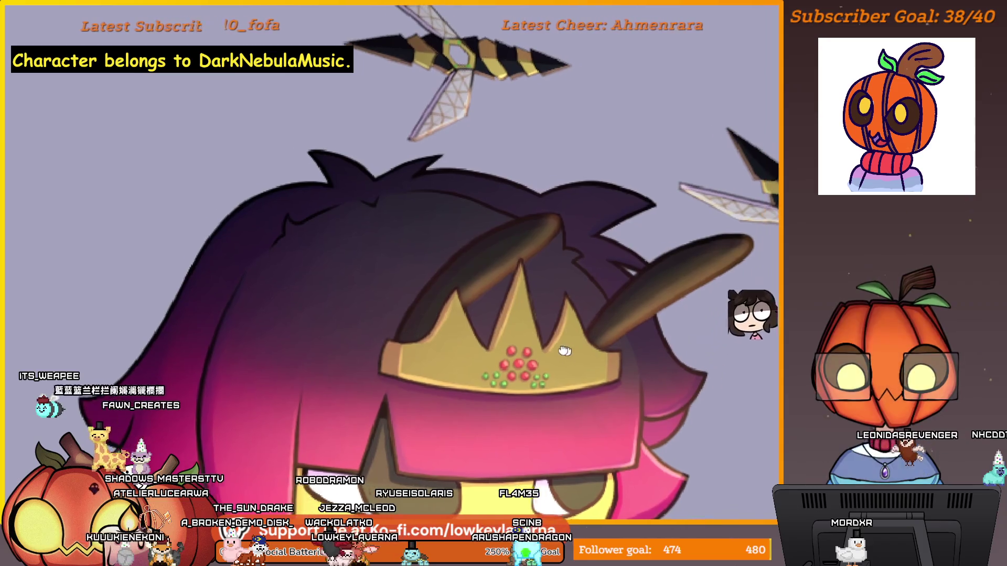
# Step: Add thin white glint strokes along the gold crown's points and band
pyautogui.moveTo(457, 335); pyautogui.dragTo(421, 381)
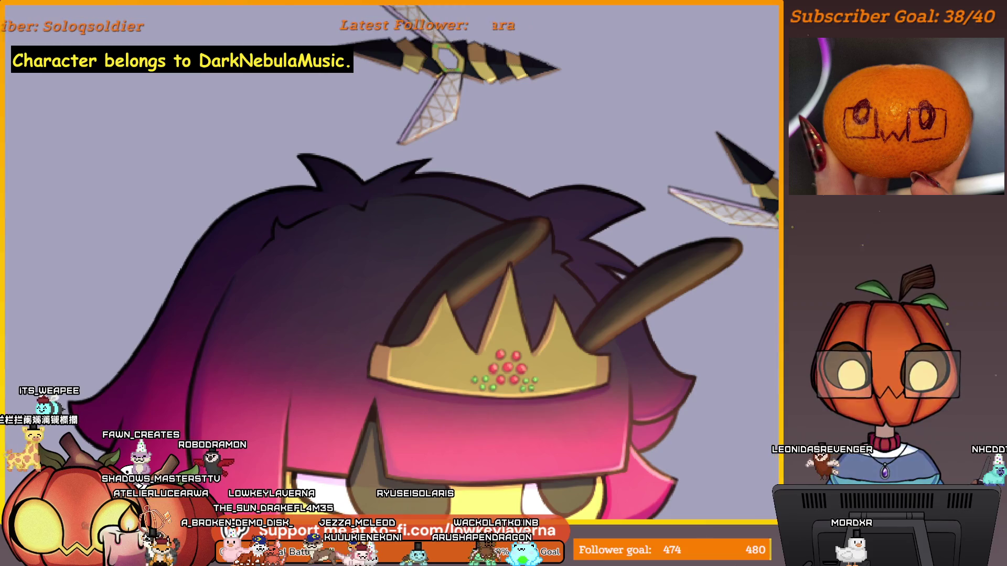
pyautogui.moveTo(552, 380); pyautogui.dragTo(600, 383)
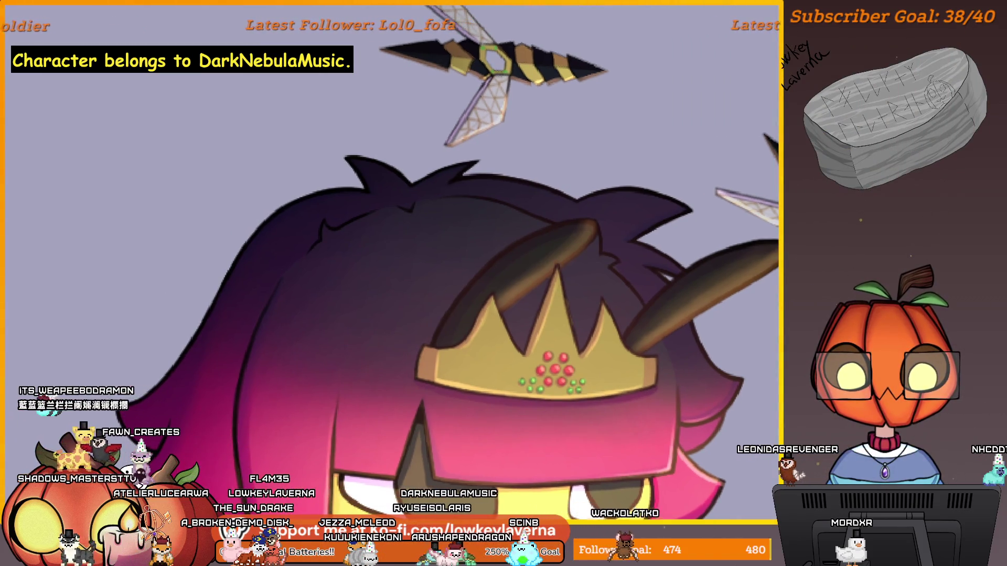
pyautogui.moveTo(508, 342); pyautogui.dragTo(514, 342)
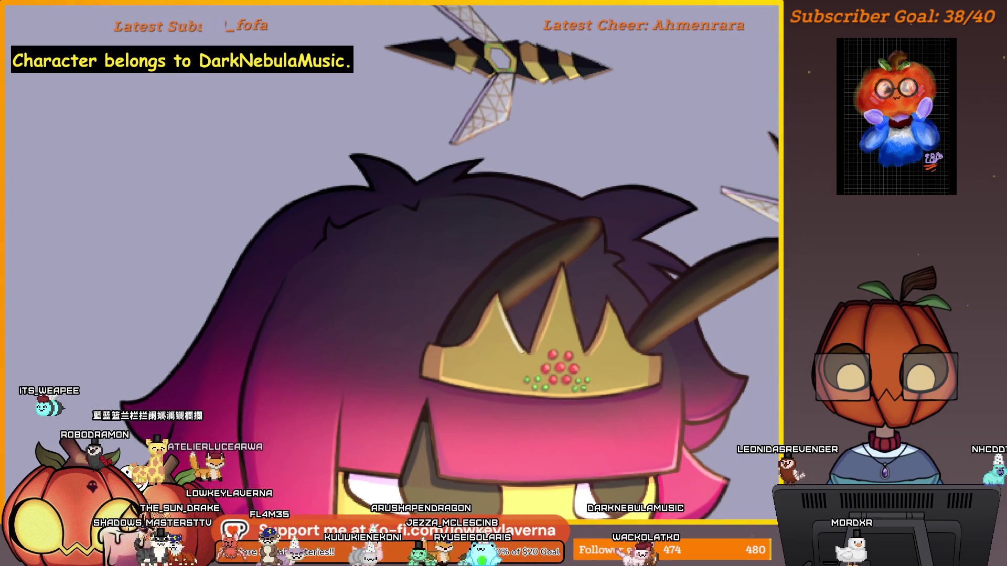
pyautogui.moveTo(581, 358); pyautogui.dragTo(560, 353)
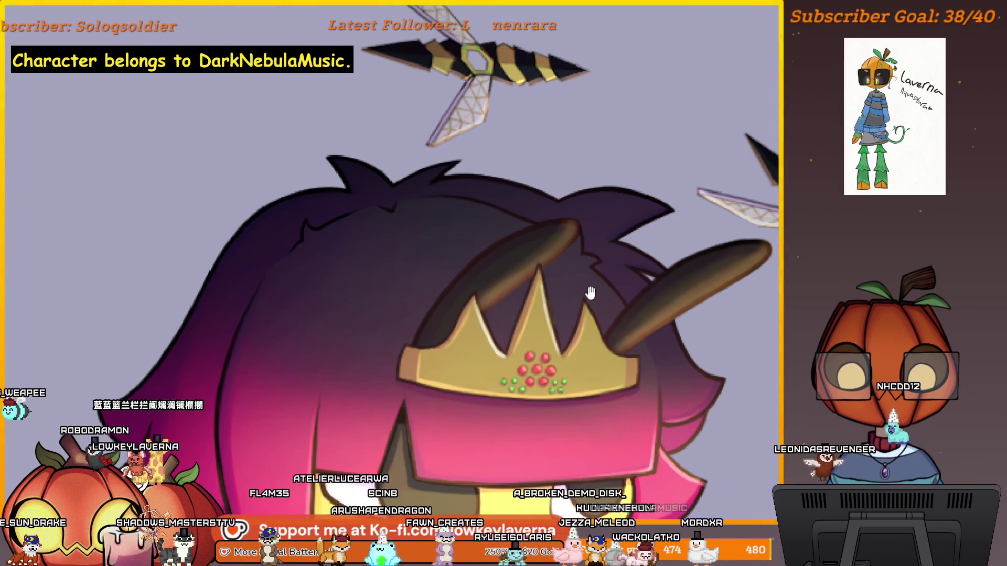
pyautogui.moveTo(543, 294); pyautogui.dragTo(529, 286)
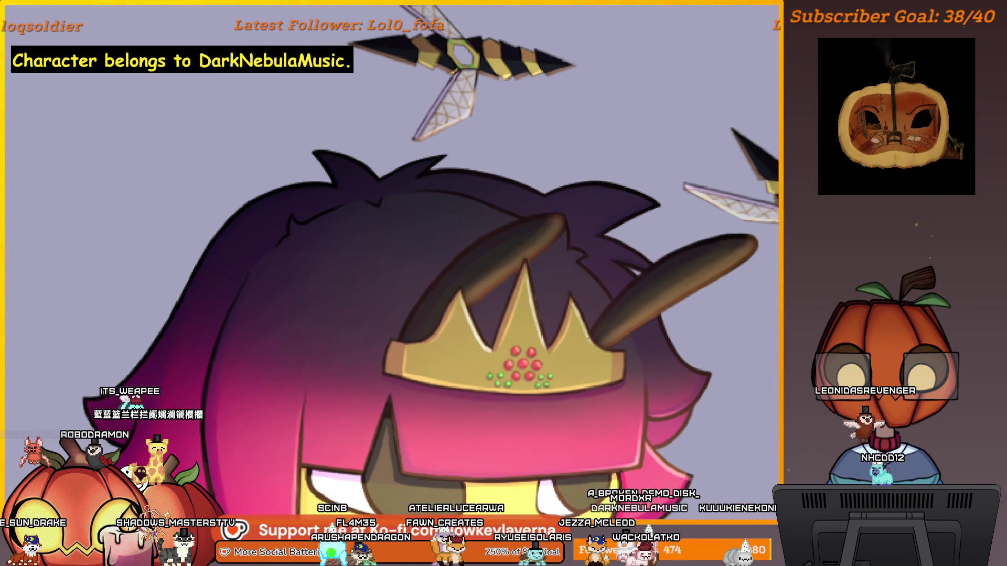
pyautogui.moveTo(549, 302); pyautogui.dragTo(594, 309)
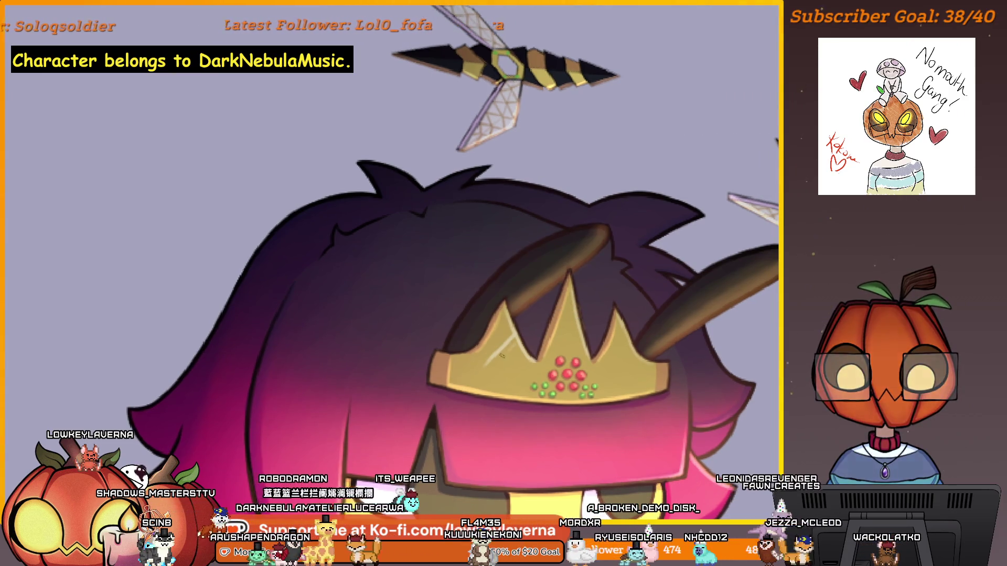
pyautogui.hscroll(2, 502, 382)
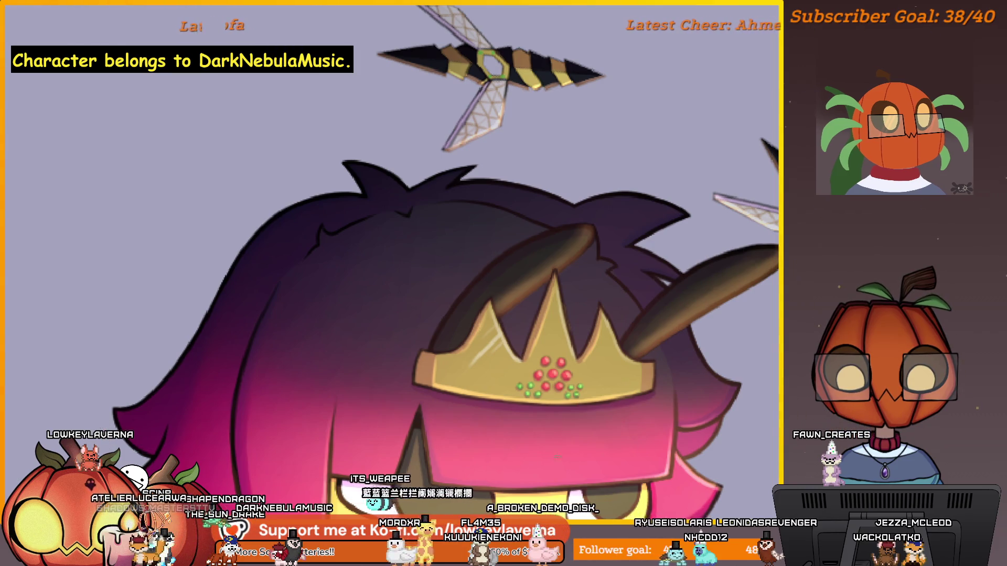
pyautogui.hscroll(10, 381, 281)
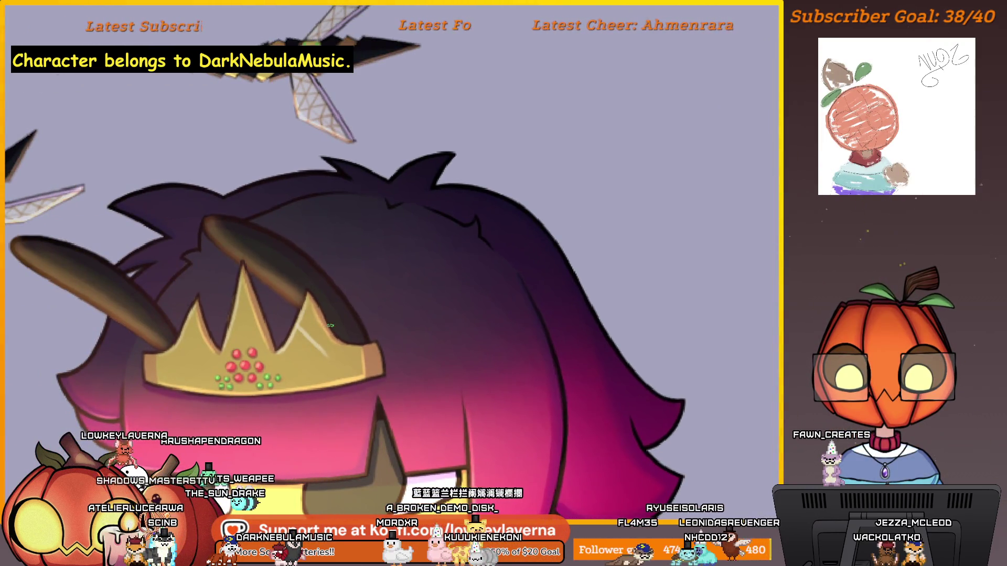
pyautogui.moveTo(331, 326)
pyautogui.mouseDown()
pyautogui.moveTo(386, 294)
pyautogui.moveTo(373, 334)
pyautogui.moveTo(383, 349)
pyautogui.mouseUp()
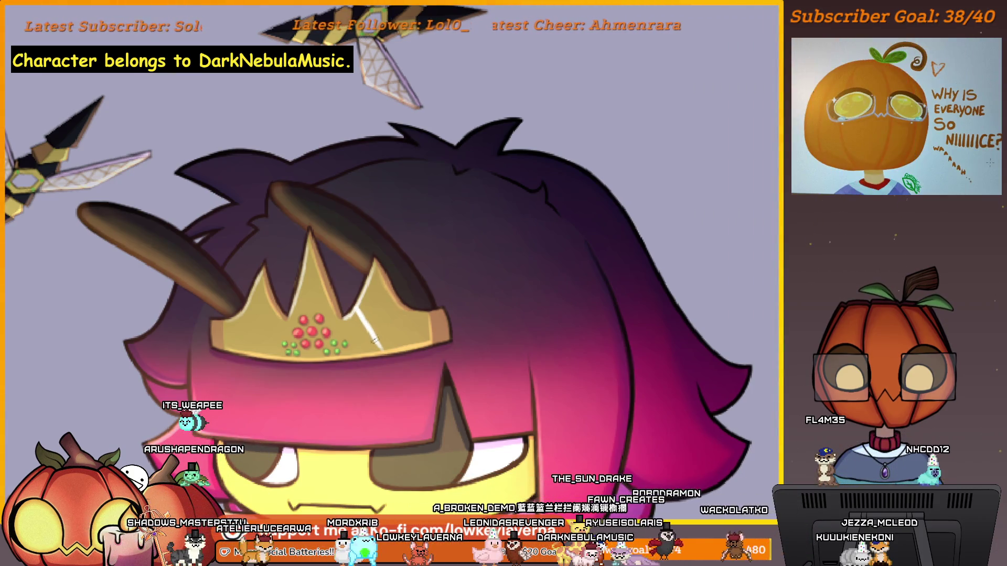
pyautogui.moveTo(299, 299); pyautogui.dragTo(354, 304)
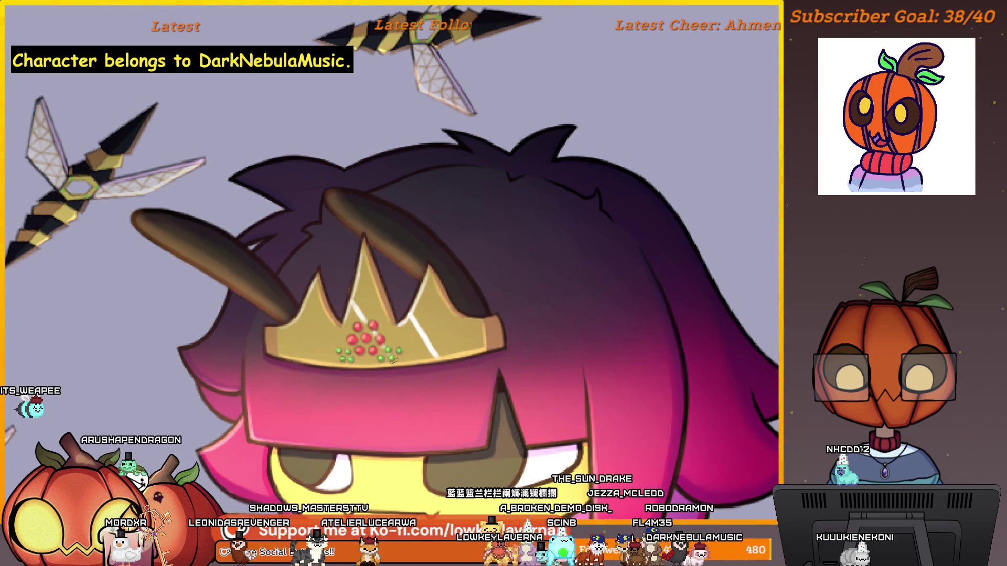
pyautogui.moveTo(393, 362); pyautogui.dragTo(425, 372)
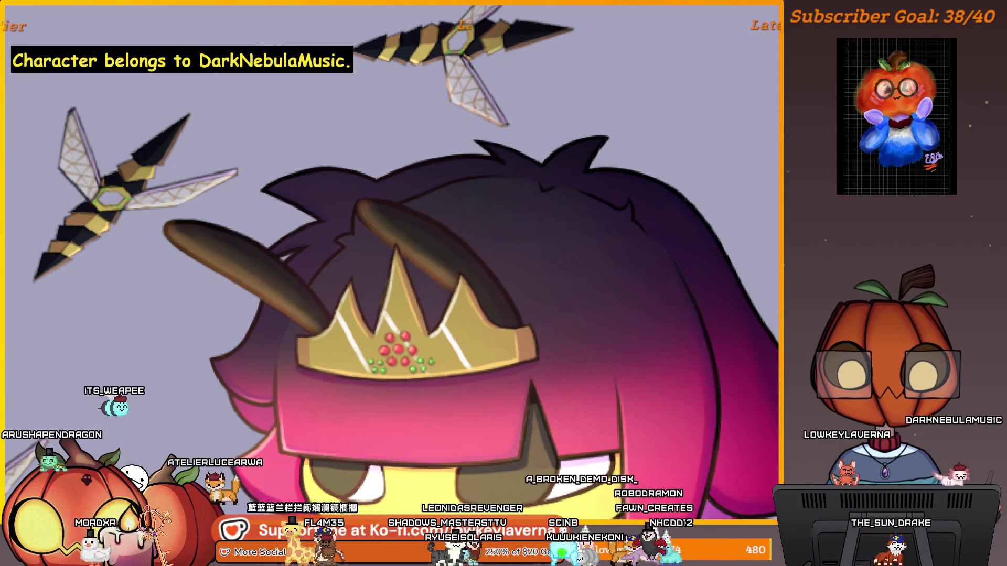
pyautogui.scroll(-2, 488, 254)
pyautogui.scroll(-2, 488, 254)
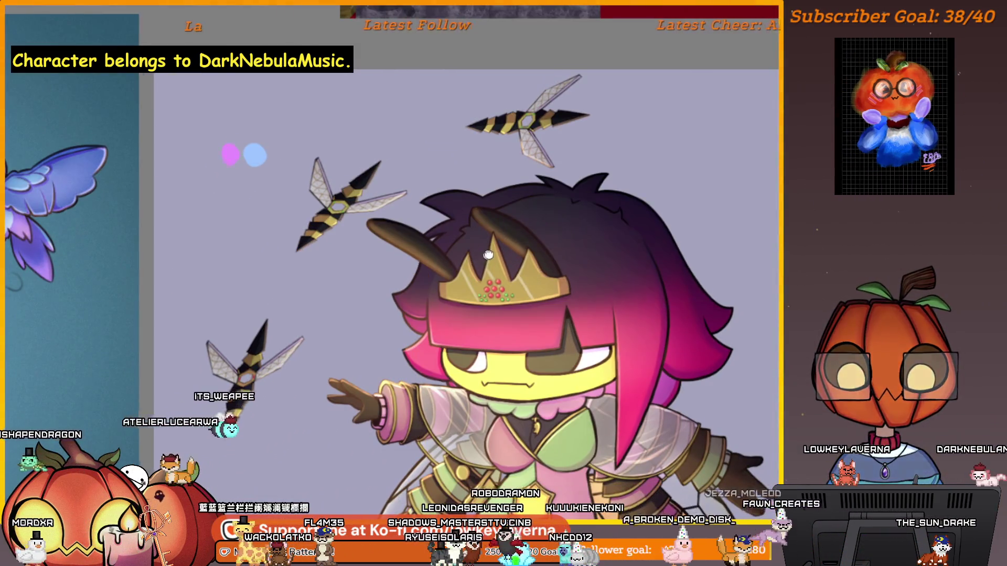
pyautogui.moveTo(488, 255); pyautogui.dragTo(495, 247)
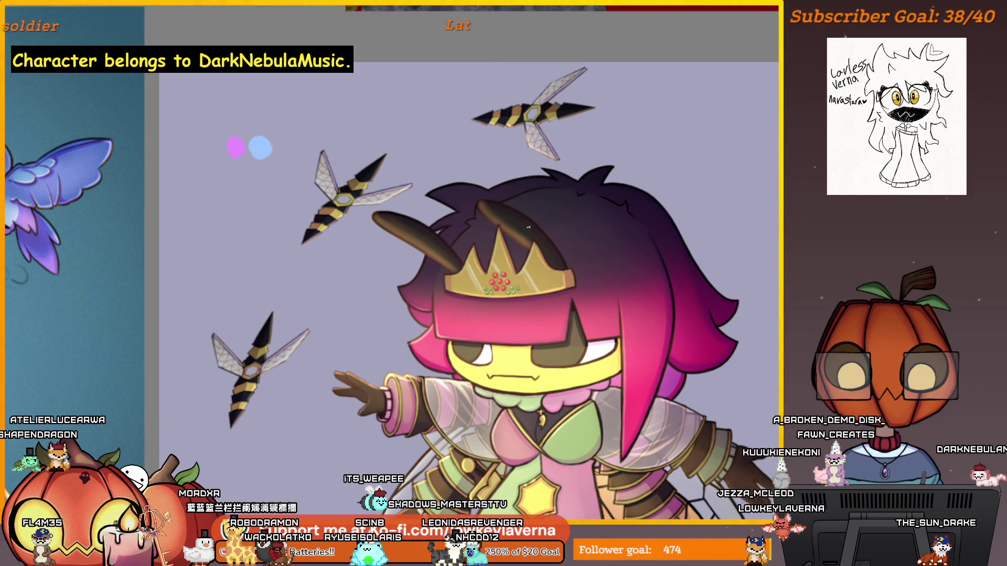
pyautogui.moveTo(528, 226); pyautogui.dragTo(524, 232)
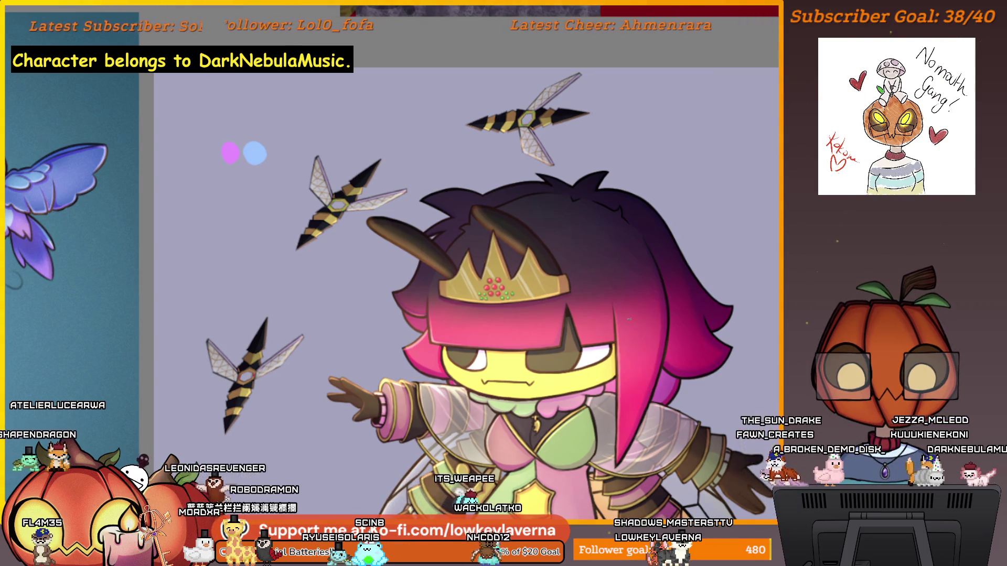
pyautogui.scroll(-3, 667, 396)
pyautogui.moveTo(667, 396); pyautogui.dragTo(657, 341)
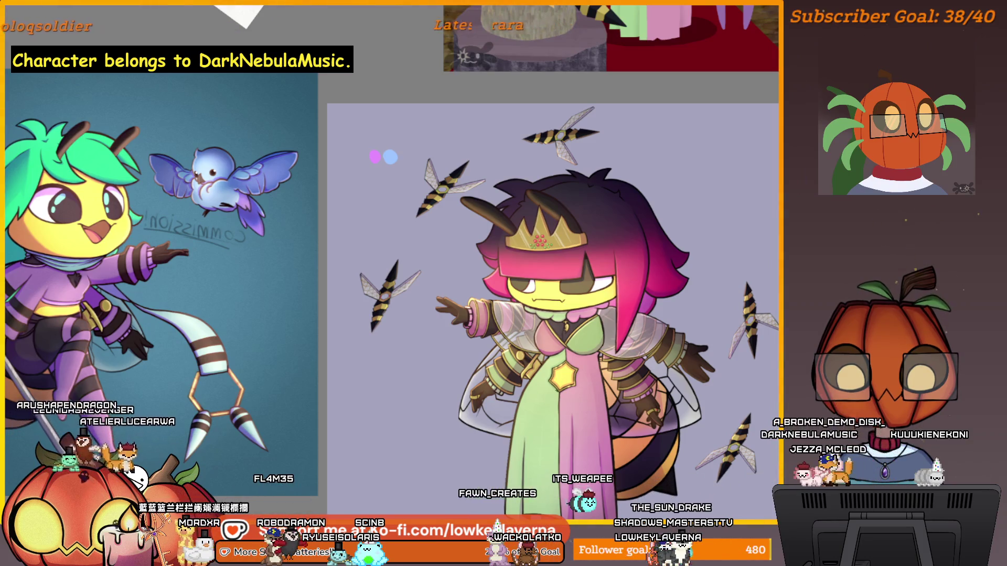
pyautogui.moveTo(105, 451); pyautogui.dragTo(419, 431)
pyautogui.moveTo(315, 452)
pyautogui.mouseDown()
pyautogui.moveTo(420, 431)
pyautogui.moveTo(713, 405)
pyautogui.mouseUp()
pyautogui.moveTo(426, 170)
pyautogui.mouseDown()
pyautogui.moveTo(531, 188)
pyautogui.moveTo(531, 253)
pyautogui.mouseUp()
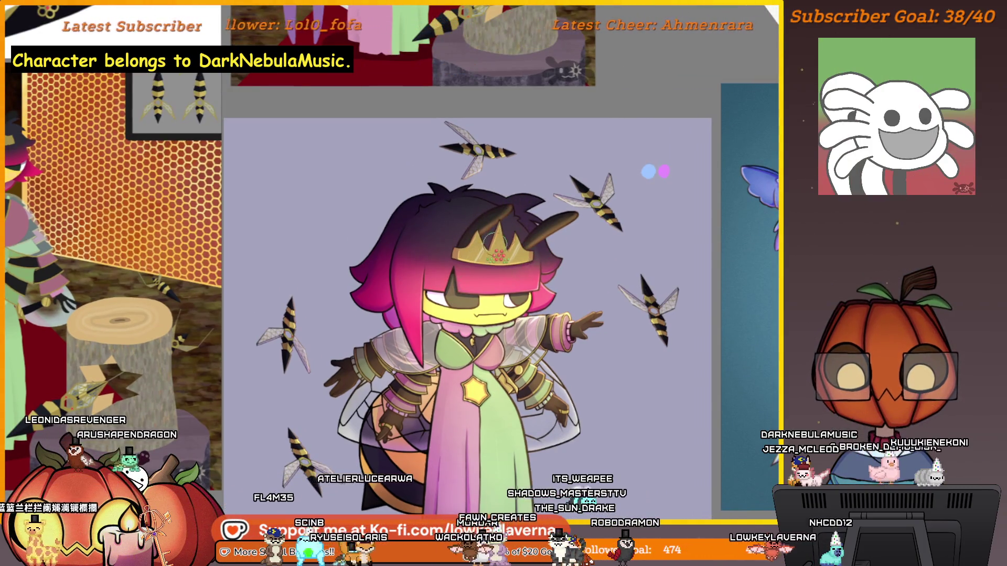
pyautogui.moveTo(494, 241); pyautogui.dragTo(481, 272)
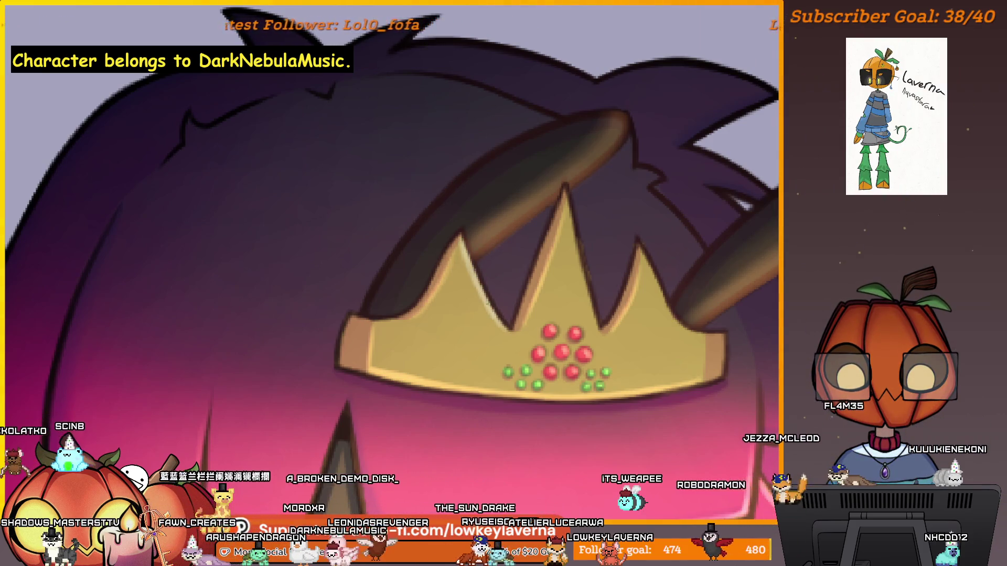
pyautogui.moveTo(595, 214); pyautogui.dragTo(577, 235)
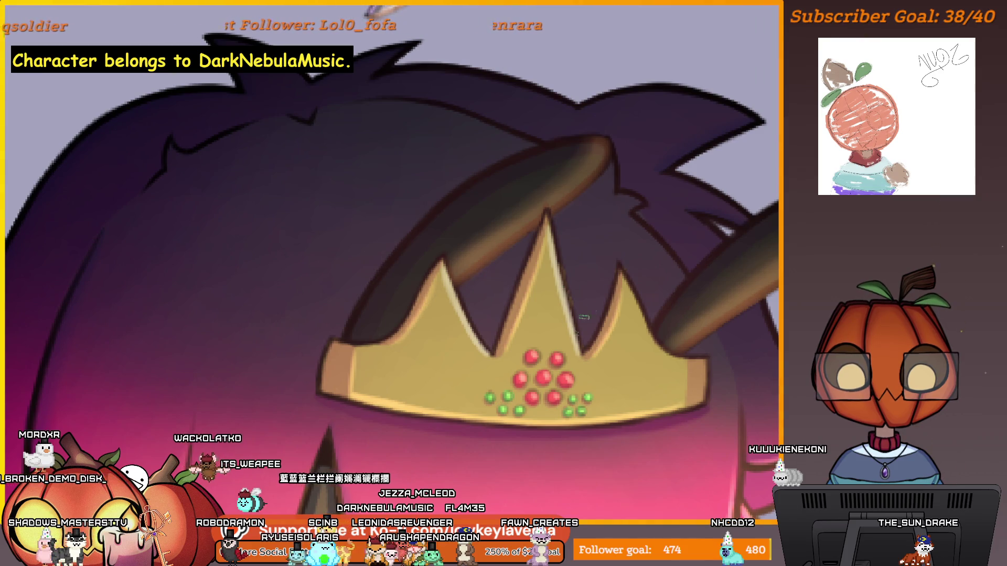
pyautogui.moveTo(584, 316); pyautogui.dragTo(524, 285)
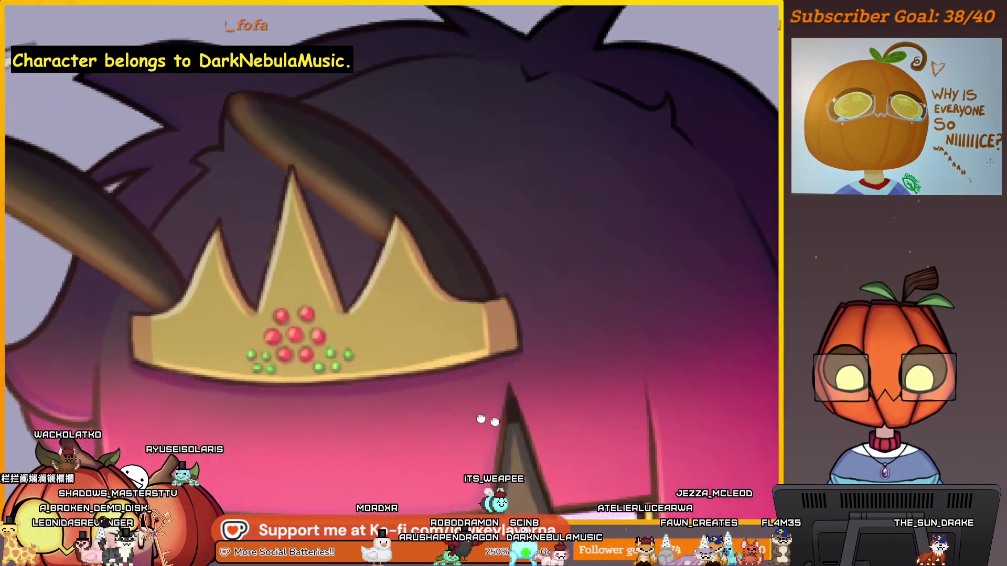
pyautogui.moveTo(366, 388)
pyautogui.mouseDown()
pyautogui.moveTo(524, 387)
pyautogui.moveTo(529, 341)
pyautogui.moveTo(507, 359)
pyautogui.mouseUp()
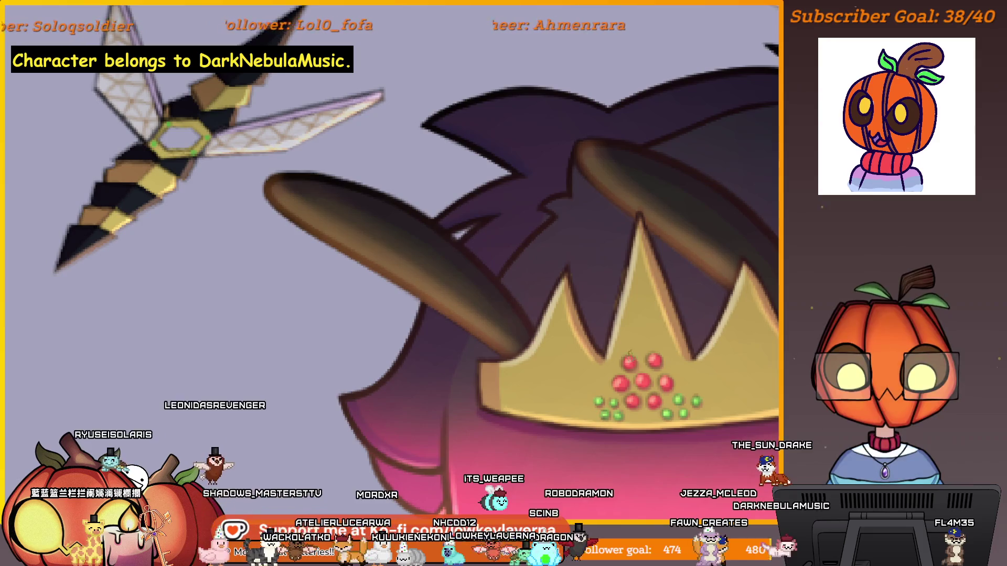
pyautogui.moveTo(513, 362); pyautogui.dragTo(510, 345)
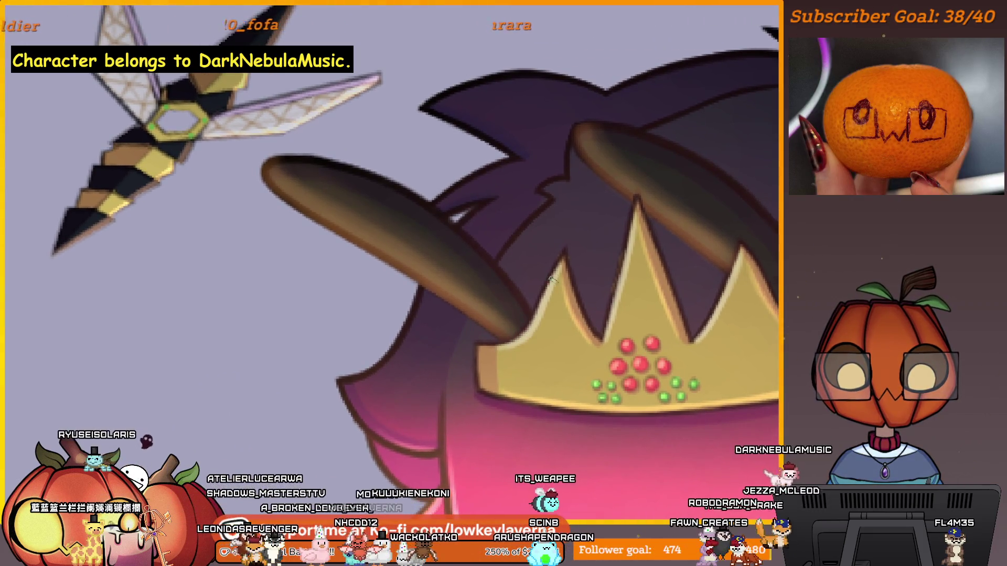
pyautogui.moveTo(674, 335); pyautogui.dragTo(636, 341)
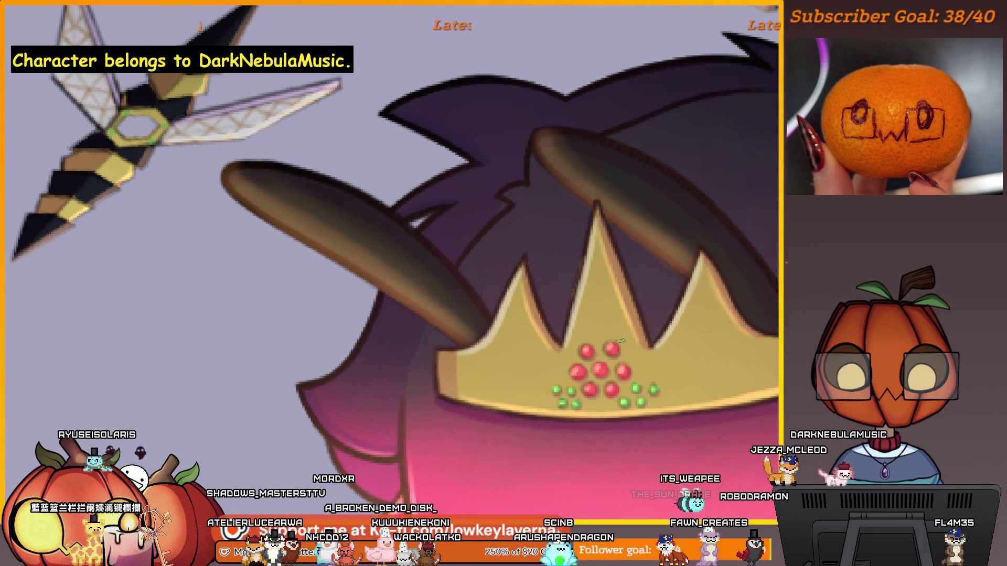
pyautogui.moveTo(544, 267); pyautogui.dragTo(526, 288)
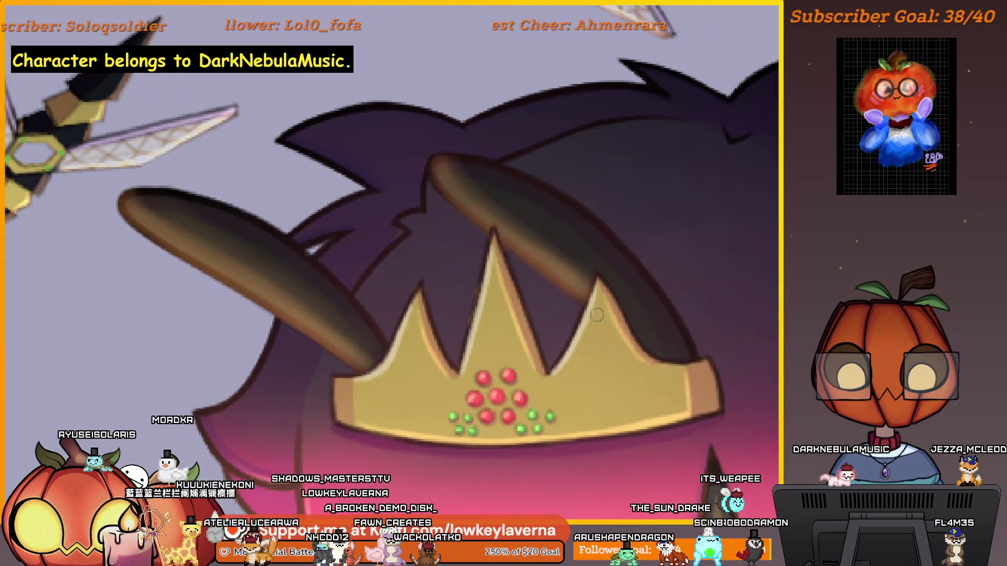
pyautogui.scroll(-2, 569, 331)
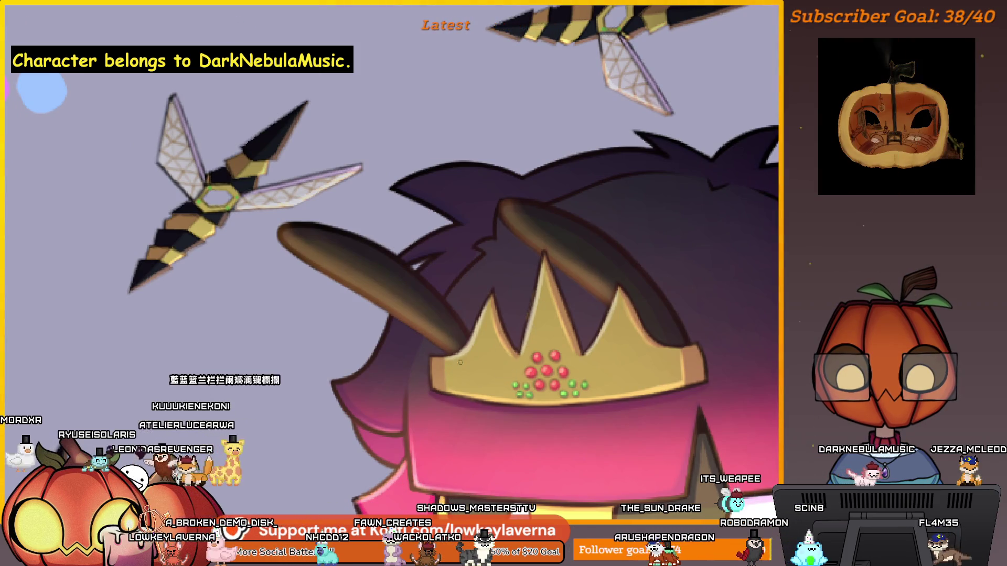
pyautogui.scroll(-1, 559, 315)
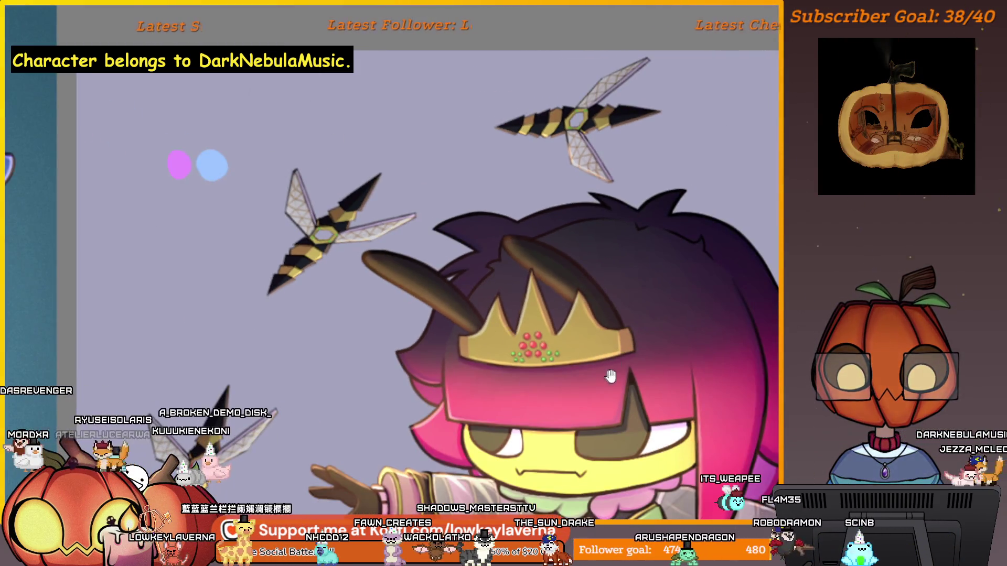
pyautogui.scroll(-1, 585, 396)
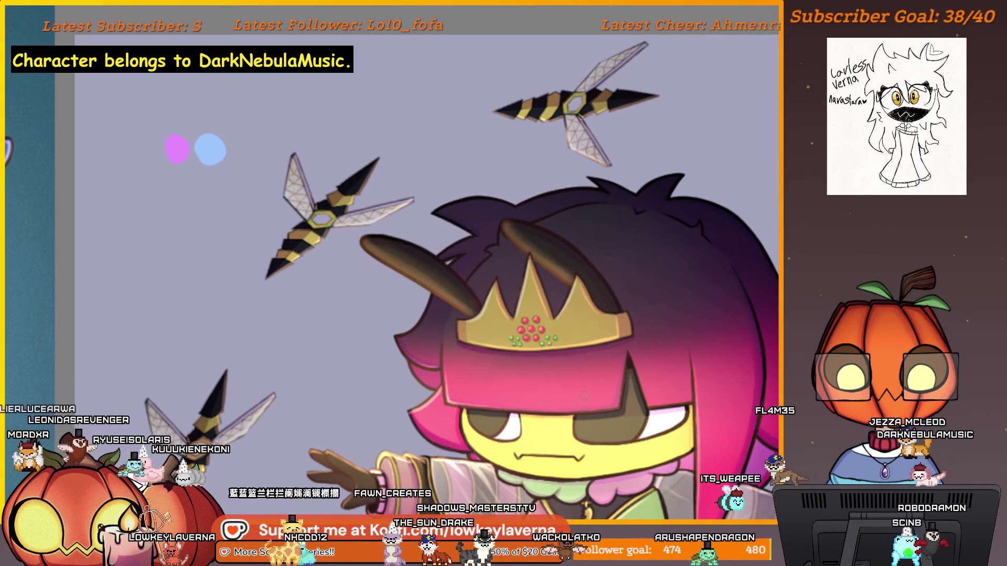
pyautogui.click(476, 299)
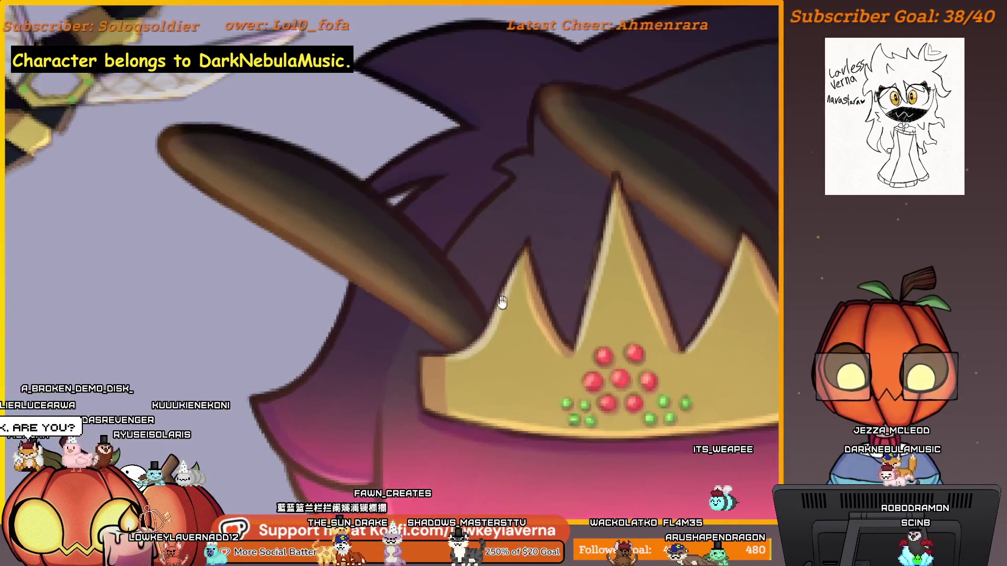
pyautogui.scroll(-5, 595, 258)
pyautogui.moveTo(720, 341); pyautogui.dragTo(640, 300)
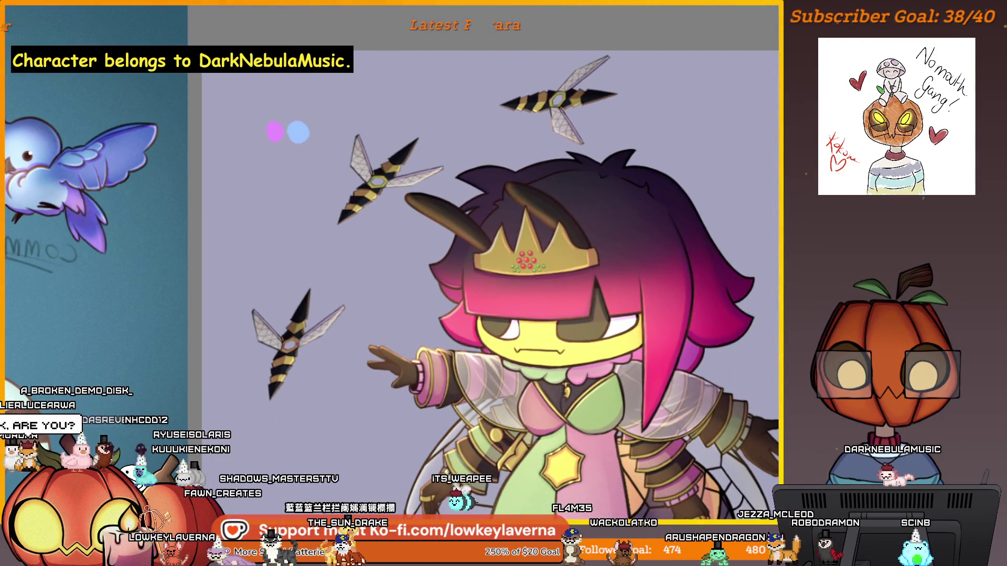
pyautogui.scroll(3, 518, 249)
pyautogui.scroll(3, 518, 250)
pyautogui.moveTo(518, 249); pyautogui.dragTo(523, 253)
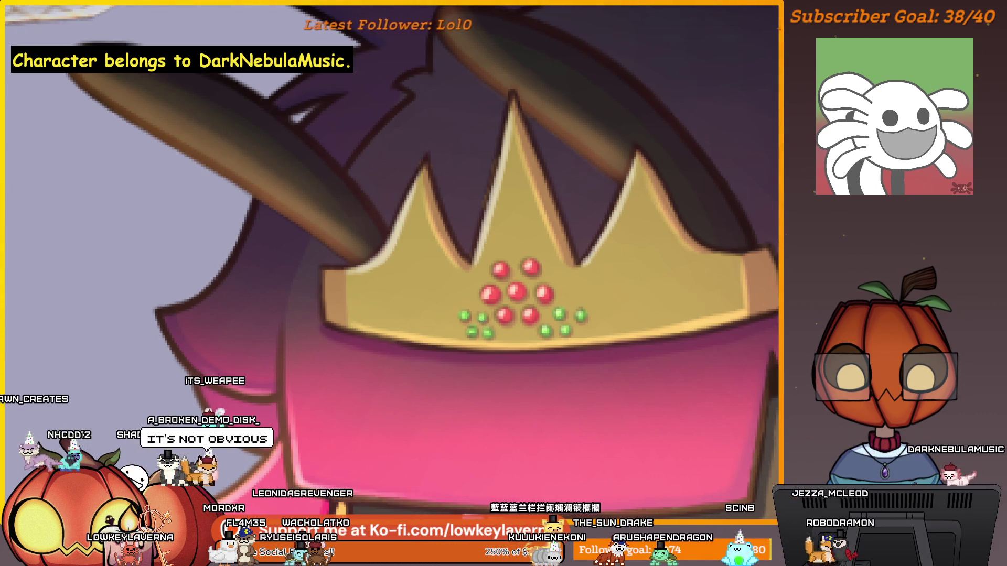
pyautogui.scroll(-5, 687, 362)
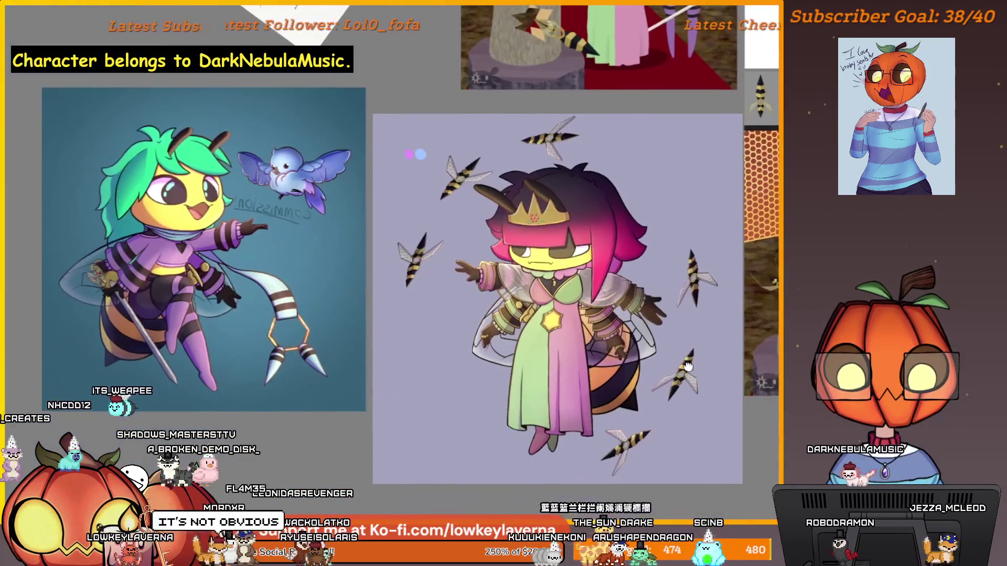
pyautogui.scroll(5, 687, 362)
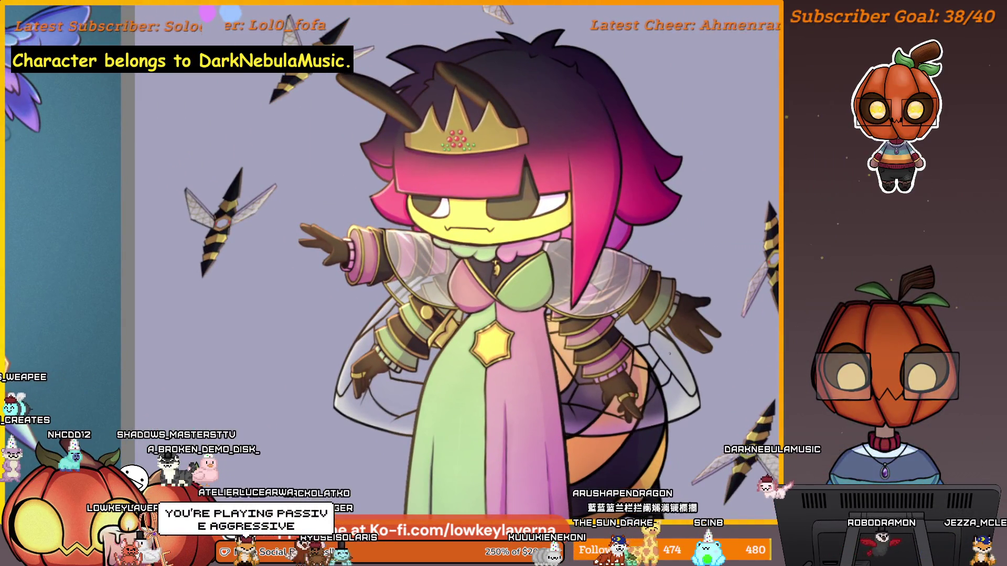
pyautogui.scroll(-1, 708, 366)
pyautogui.scroll(-1, 708, 366)
pyautogui.scroll(-1, 708, 366)
pyautogui.scroll(-1, 708, 366)
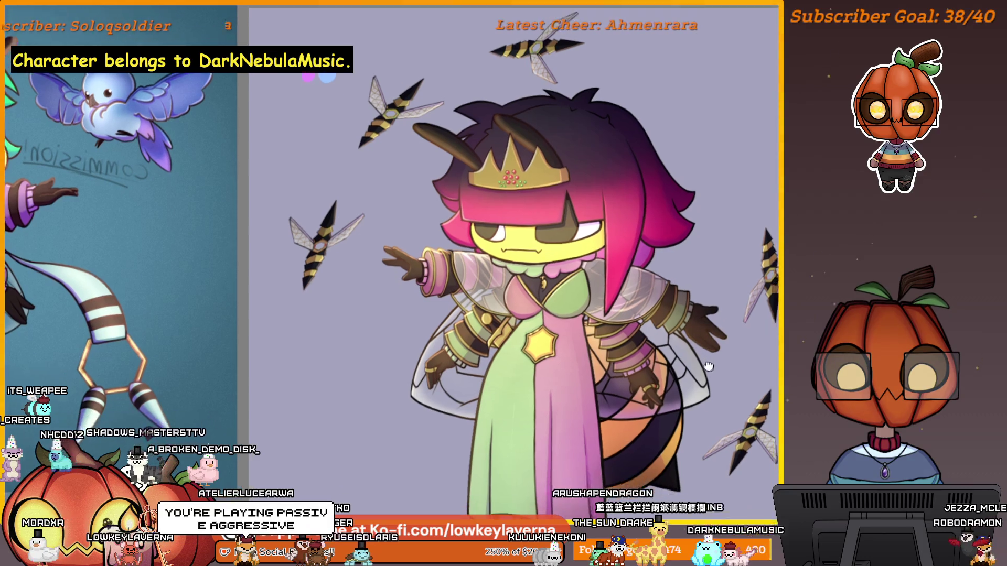
pyautogui.moveTo(709, 366)
pyautogui.mouseDown()
pyautogui.moveTo(564, 421)
pyautogui.moveTo(713, 426)
pyautogui.mouseUp()
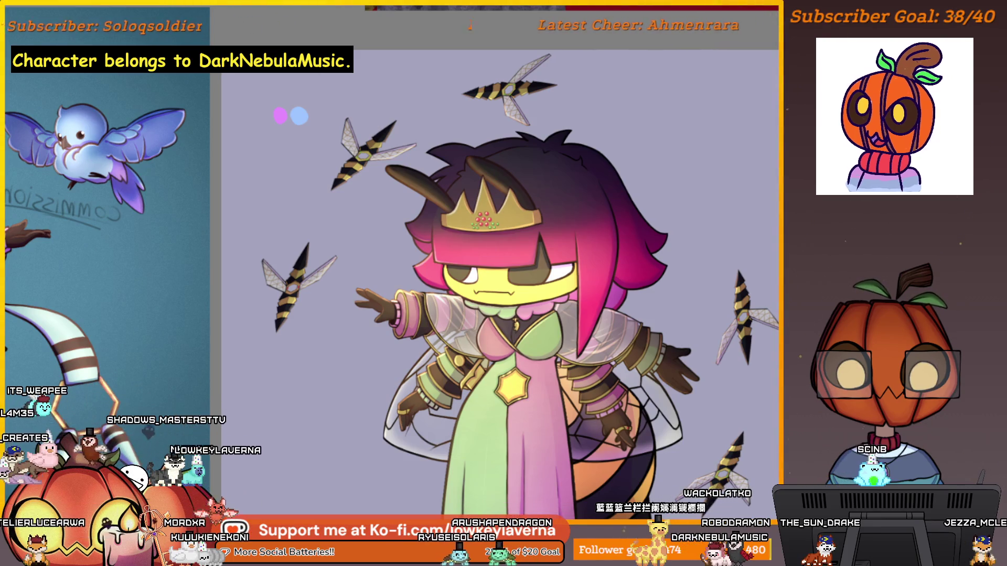
pyautogui.scroll(5, 492, 230)
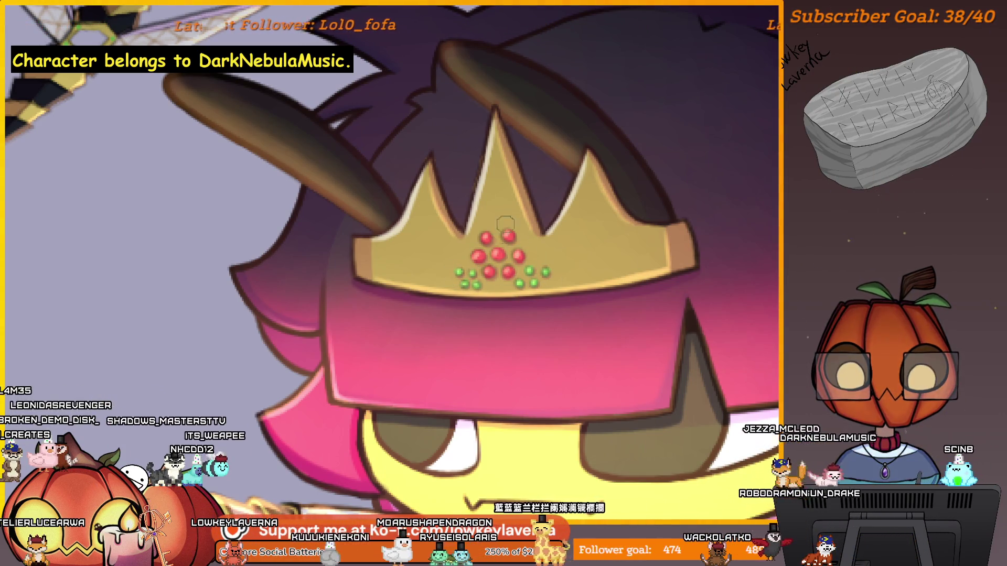
pyautogui.scroll(-5, 589, 203)
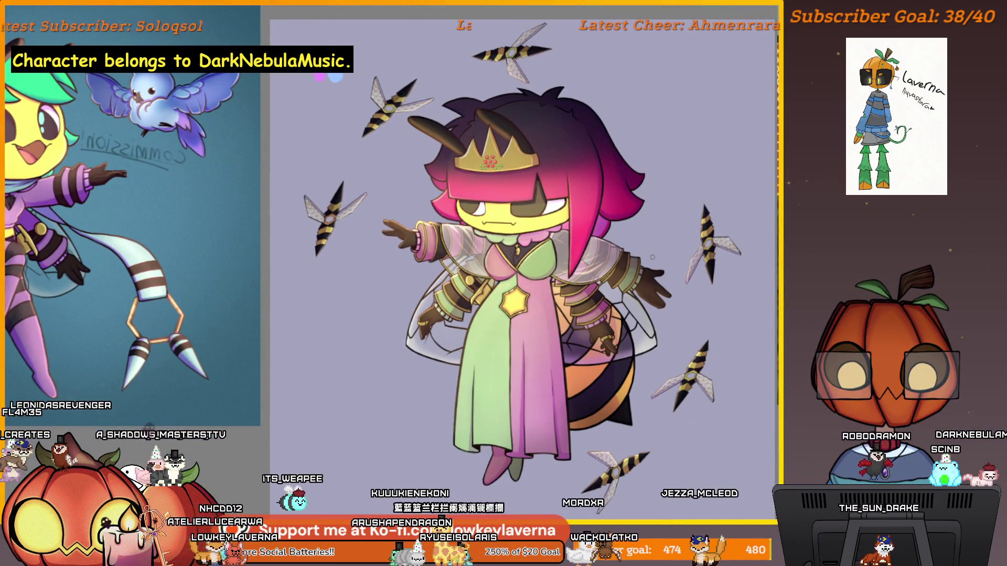
pyautogui.scroll(-1, 671, 249)
pyautogui.scroll(2, 672, 250)
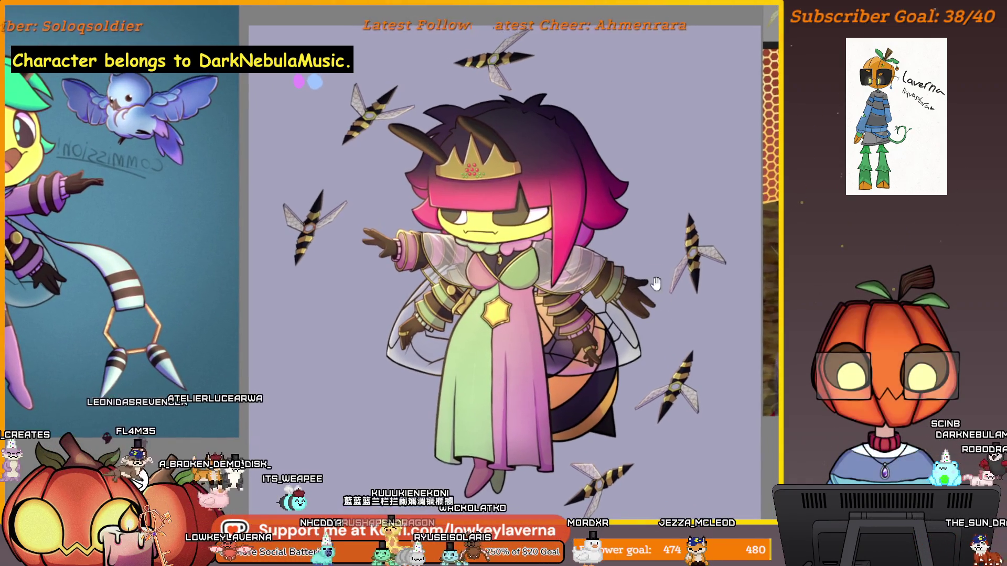